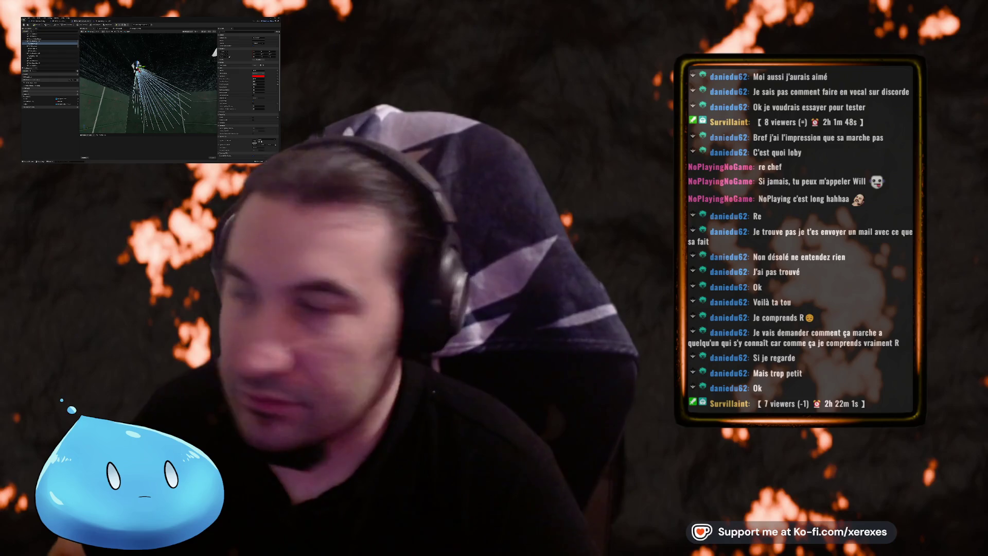
# - Stop the running playtest and return to the alarm light's Blueprint Event Graph
pyautogui.click(118, 24)
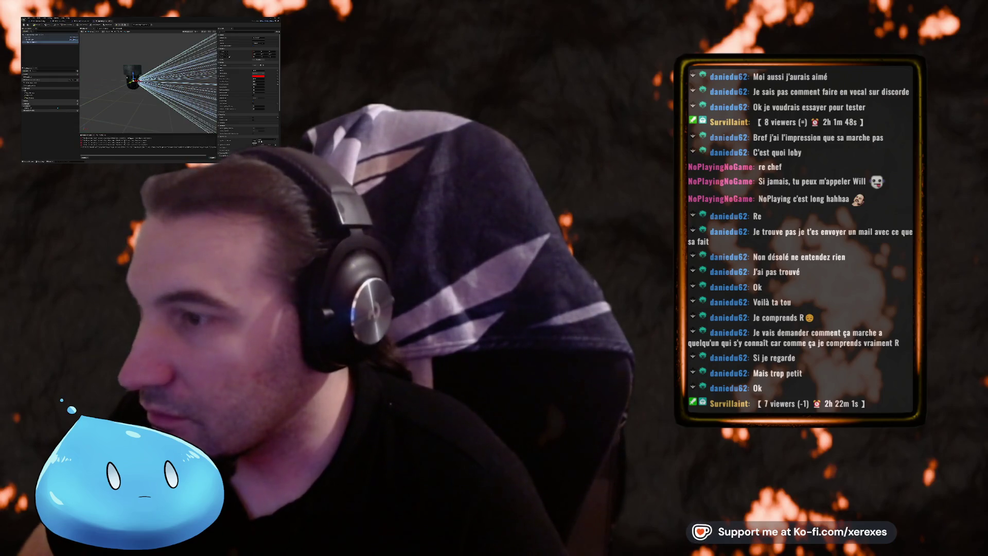
pyautogui.click(103, 24)
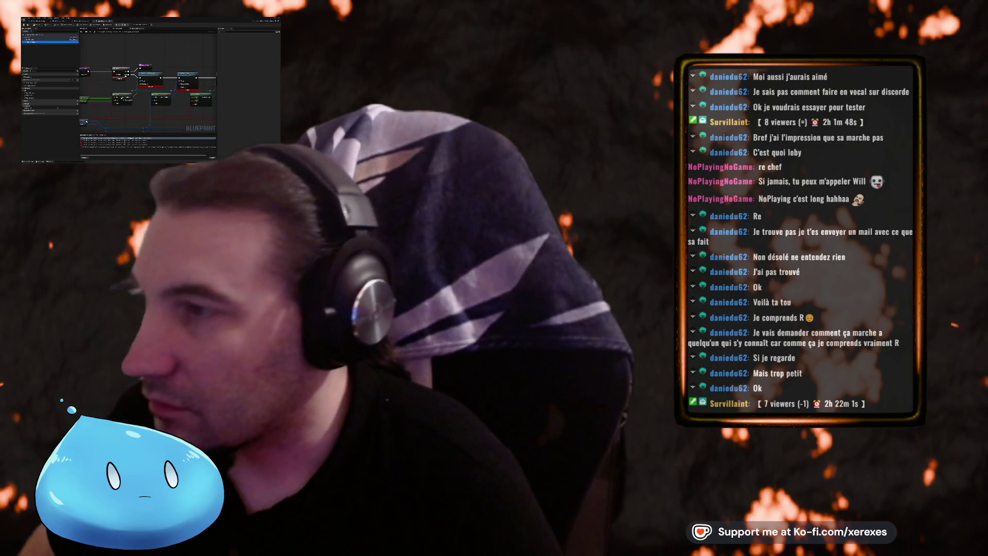
pyautogui.click(110, 87)
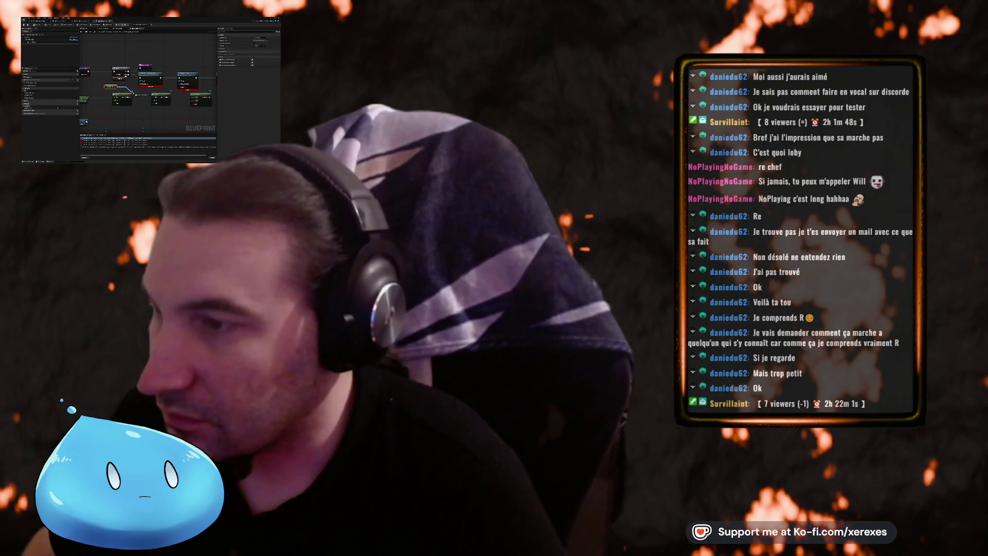
pyautogui.scroll(-3, 149, 77)
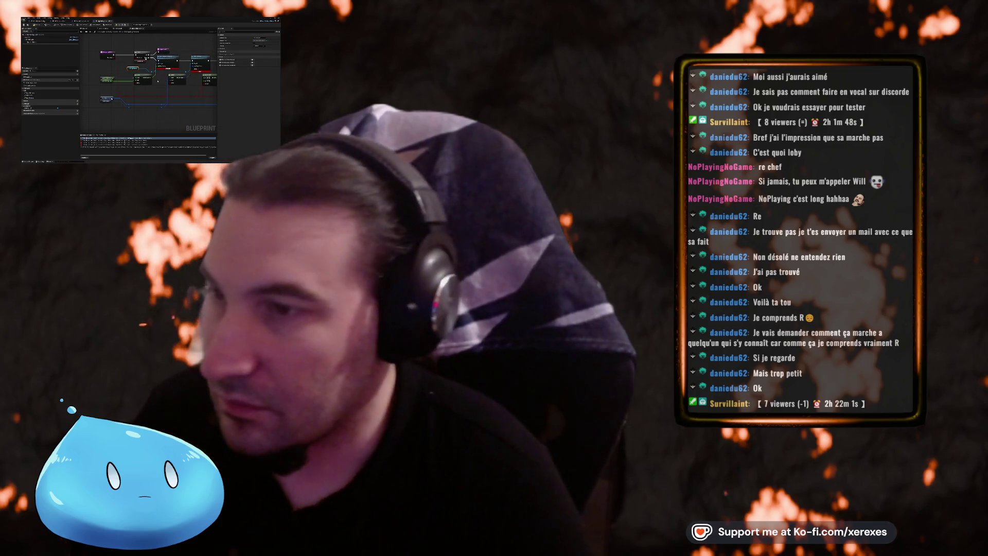
pyautogui.scroll(-2, 149, 77)
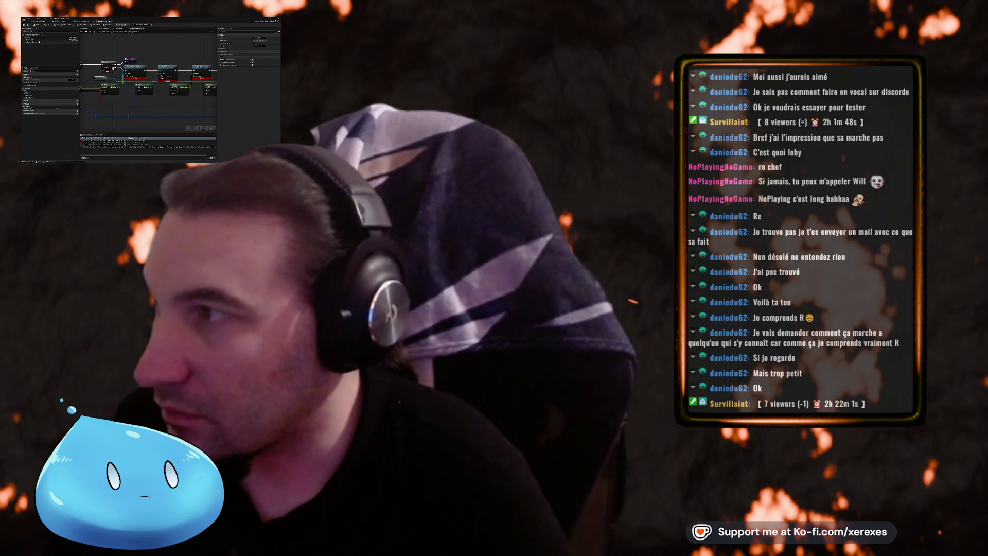
pyautogui.click(39, 42)
pyautogui.moveTo(78, 119); pyautogui.dragTo(96, 116)
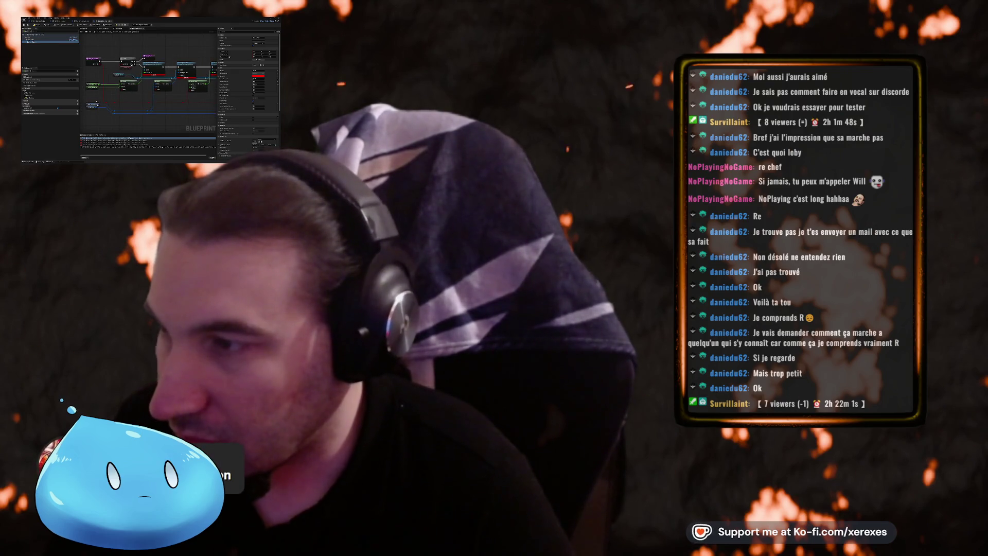
pyautogui.moveTo(94, 105)
pyautogui.mouseDown()
pyautogui.moveTo(96, 68)
pyautogui.moveTo(122, 72)
pyautogui.moveTo(115, 64)
pyautogui.mouseUp()
pyautogui.click(106, 111)
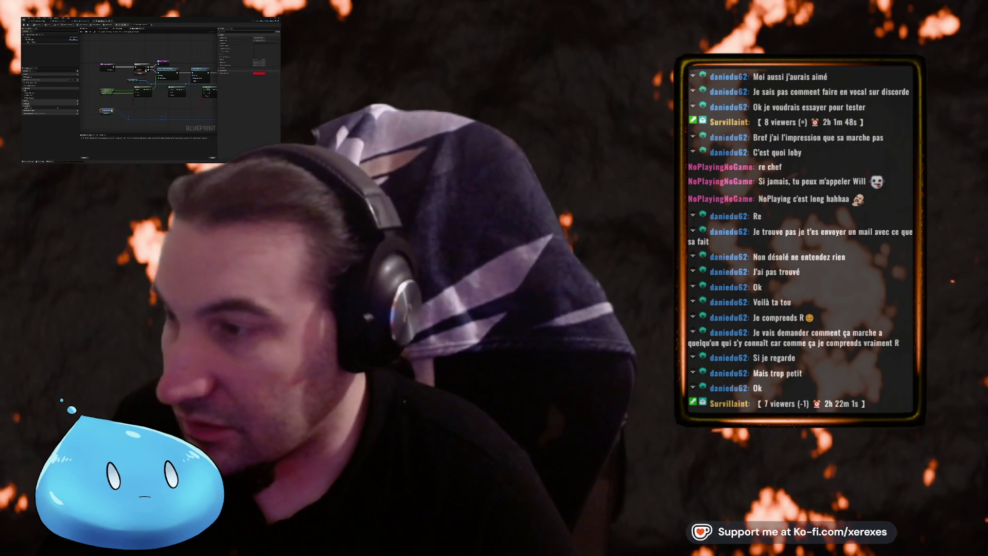
pyautogui.click(259, 73)
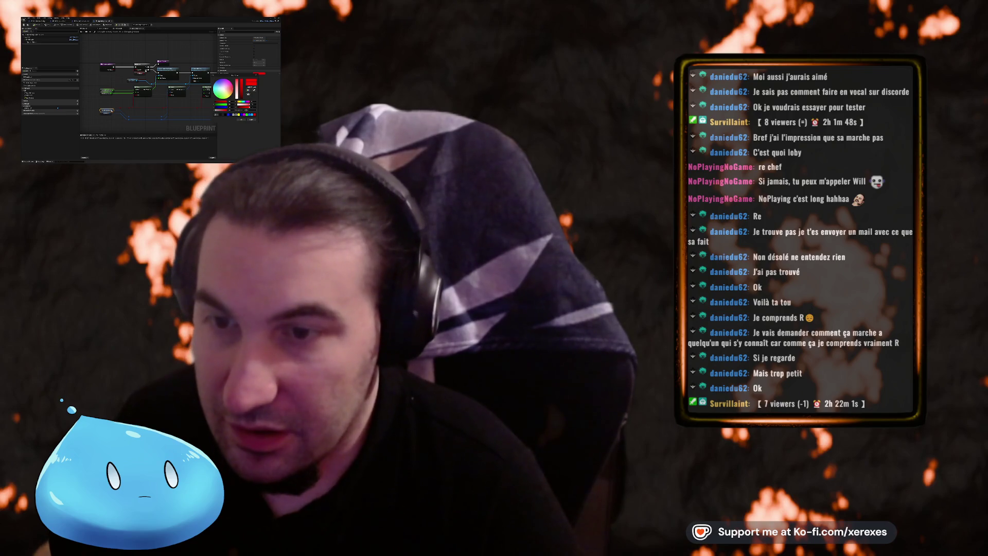
pyautogui.click(252, 121)
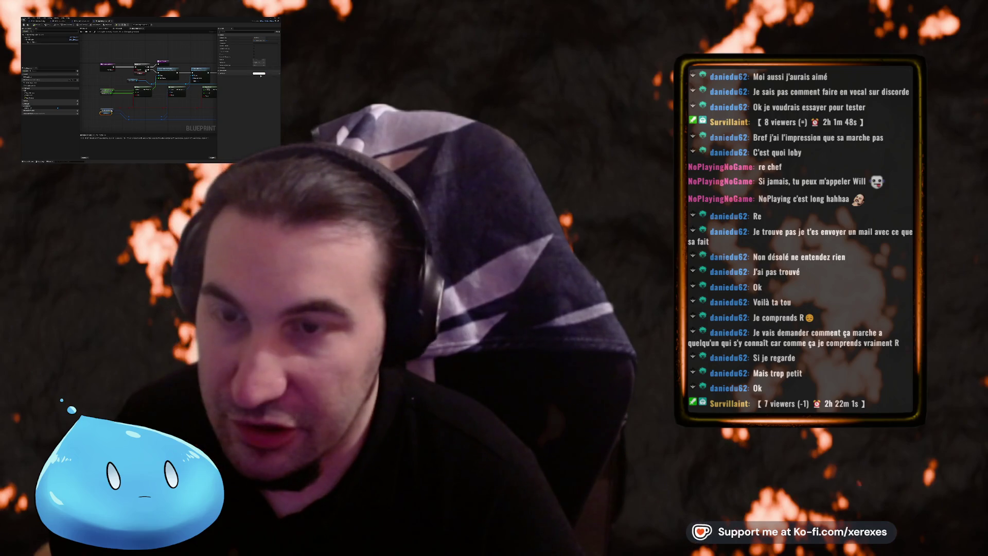
pyautogui.click(259, 73)
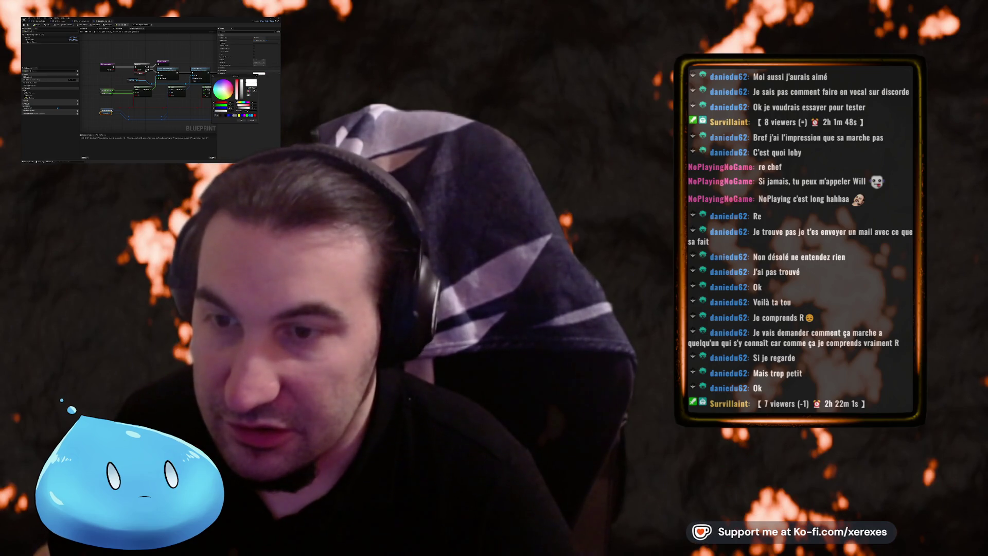
pyautogui.click(93, 104)
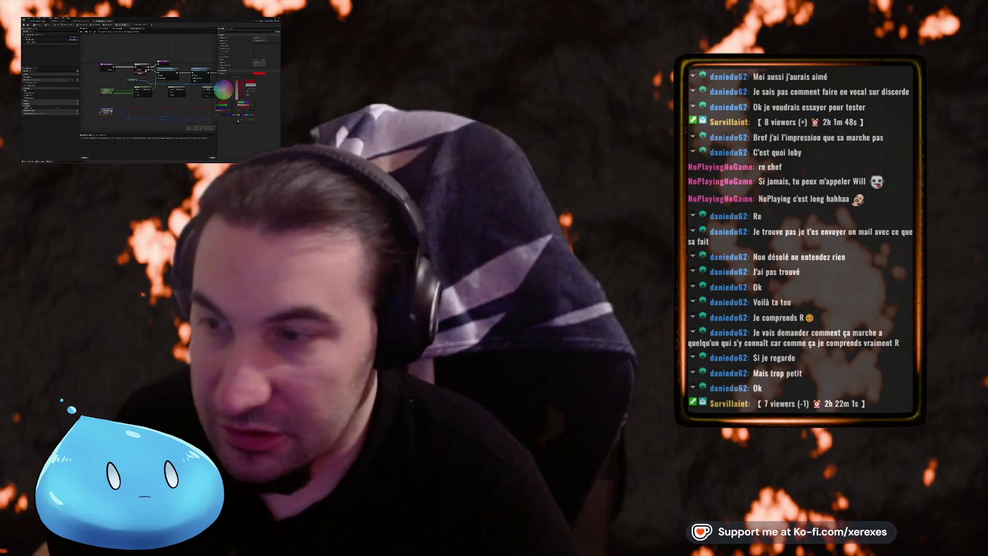
pyautogui.click(106, 110)
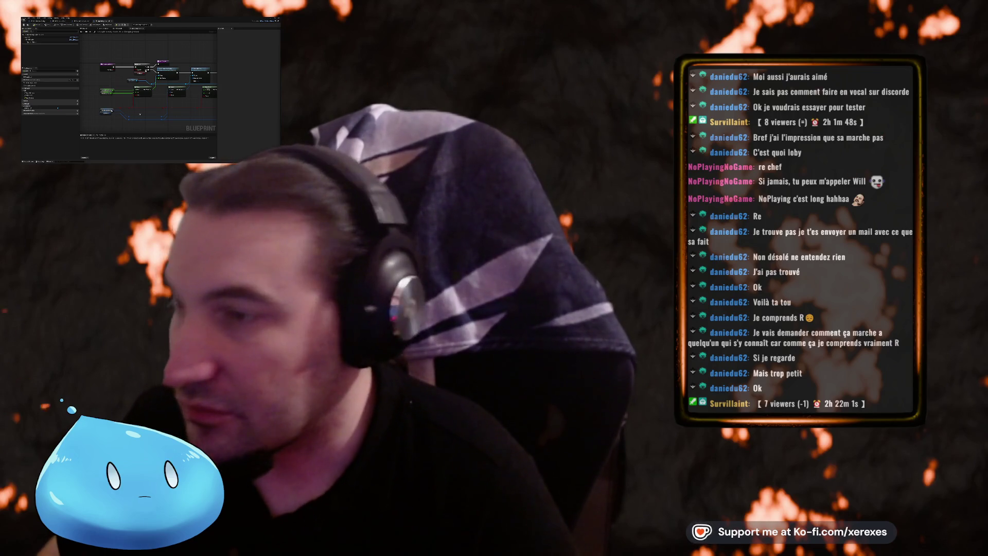
# - Delete the unwanted node and its connected wires from the alarm light's Event Graph
pyautogui.scroll(-2, 144, 82)
pyautogui.scroll(2, 140, 92)
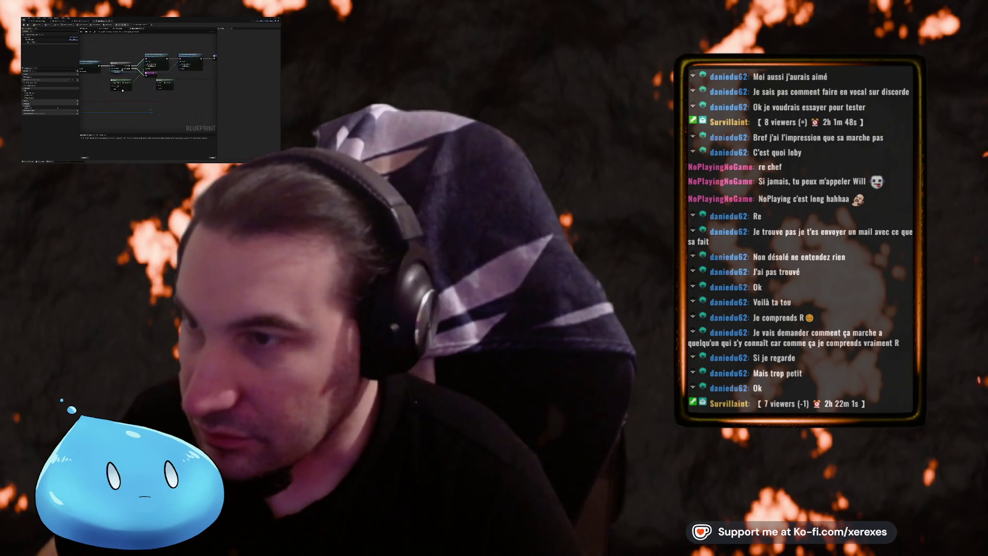
pyautogui.scroll(-2, 129, 93)
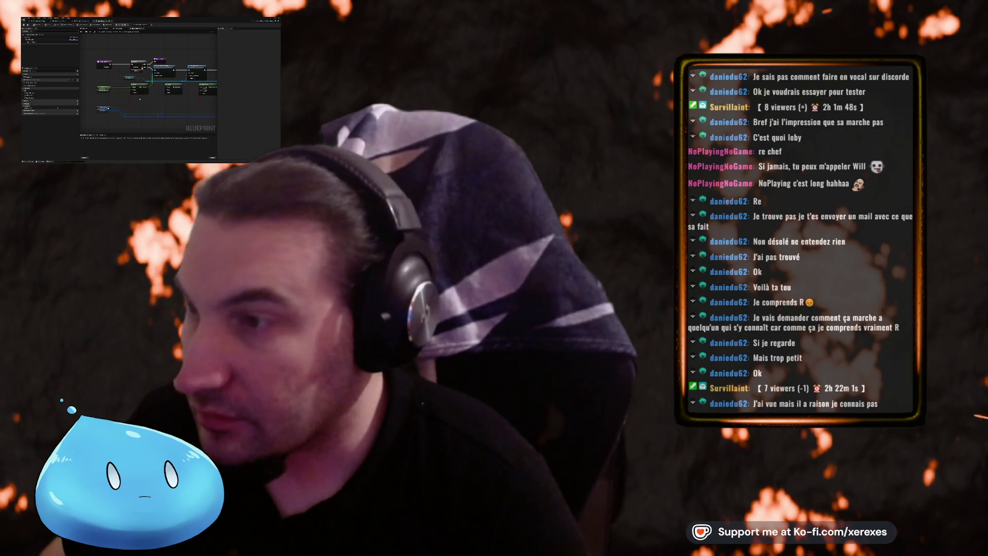
pyautogui.click(104, 89)
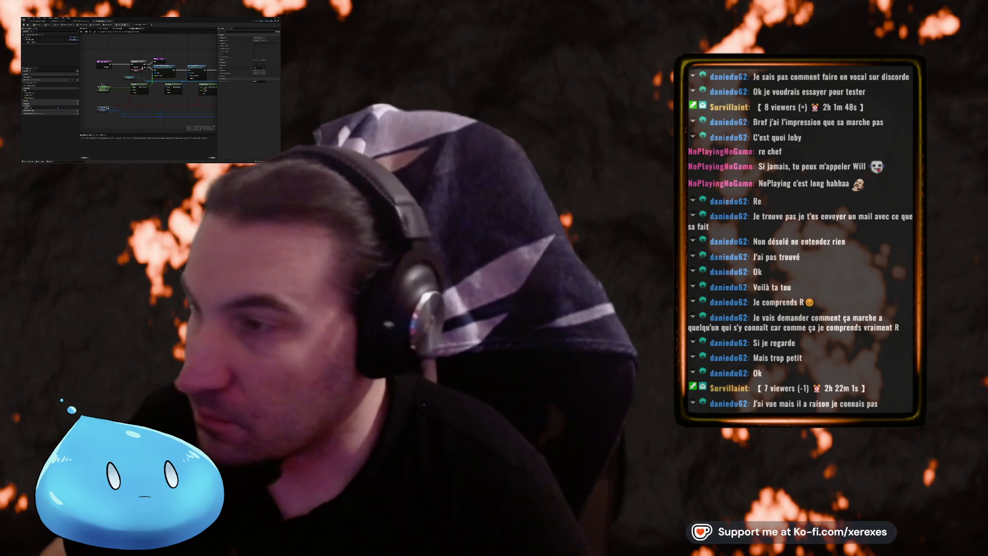
pyautogui.click(44, 41)
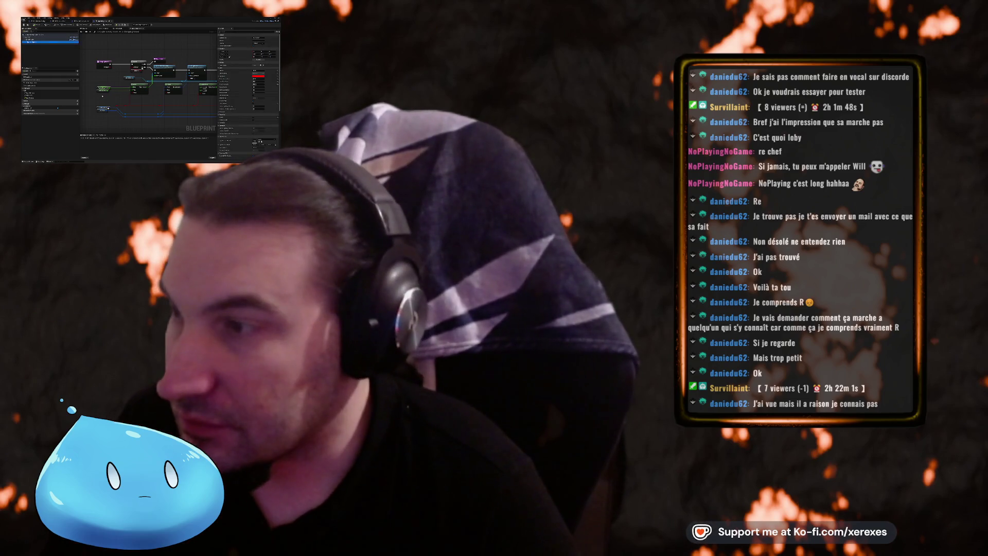
pyautogui.click(103, 90)
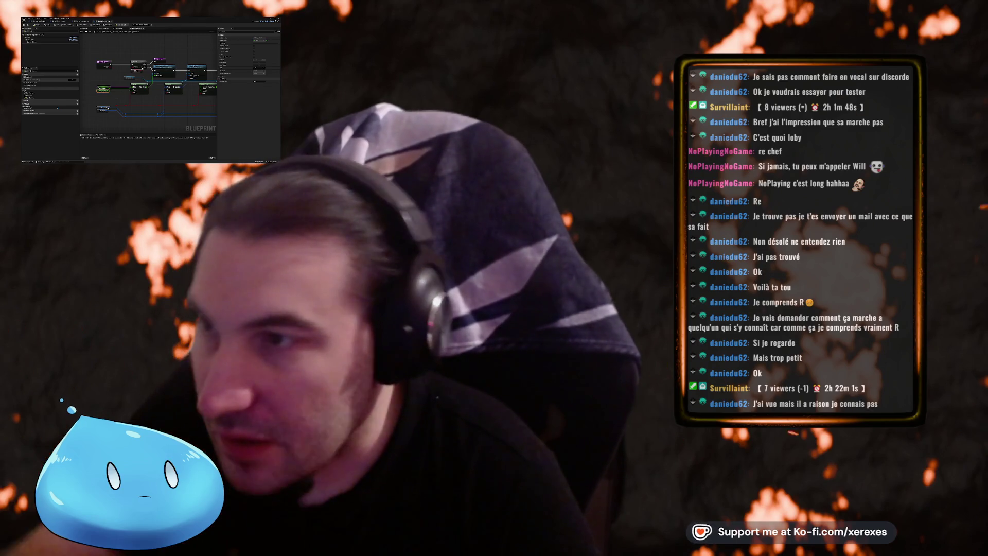
pyautogui.click(141, 96)
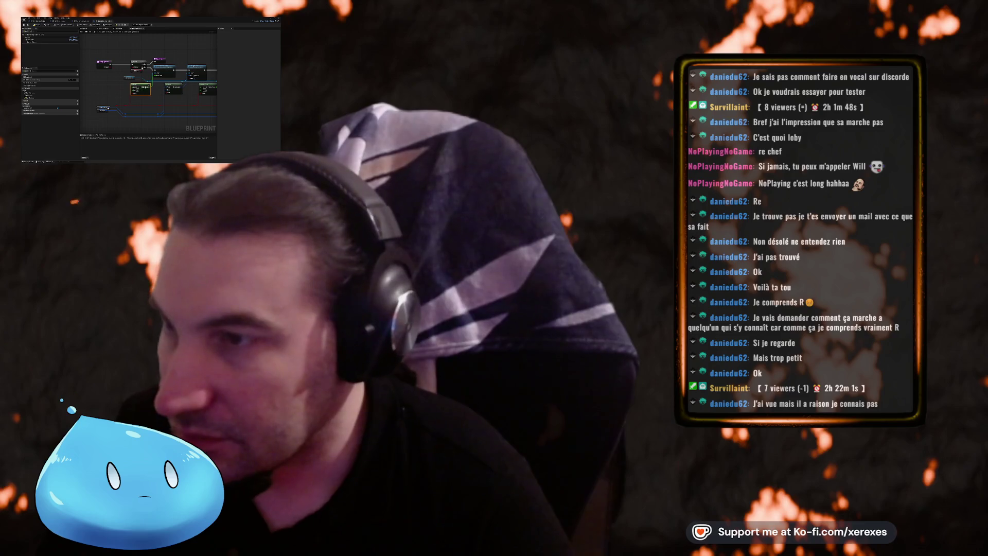
pyautogui.press('Delete')
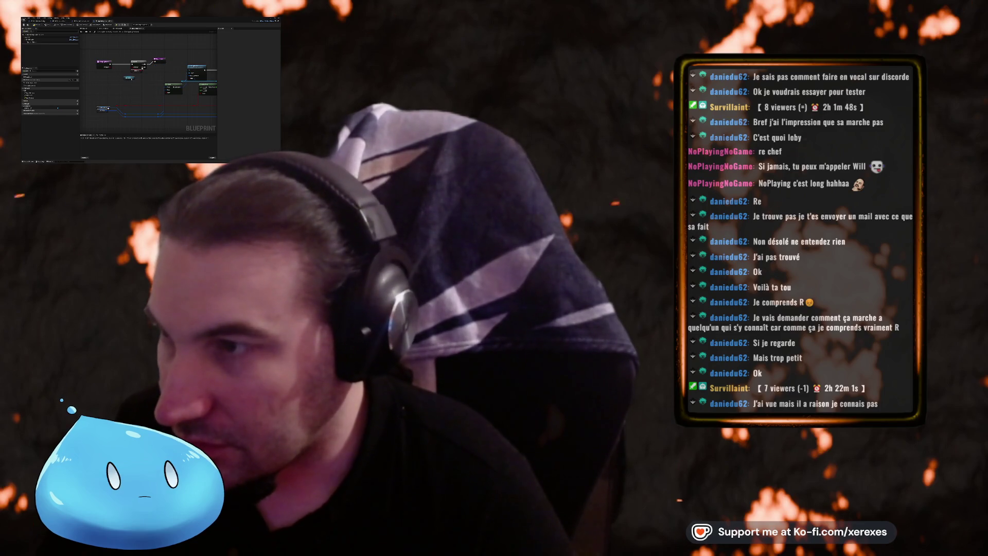
pyautogui.moveTo(173, 71)
pyautogui.mouseDown()
pyautogui.moveTo(155, 70)
pyautogui.moveTo(151, 119)
pyautogui.moveTo(80, 111)
pyautogui.mouseUp()
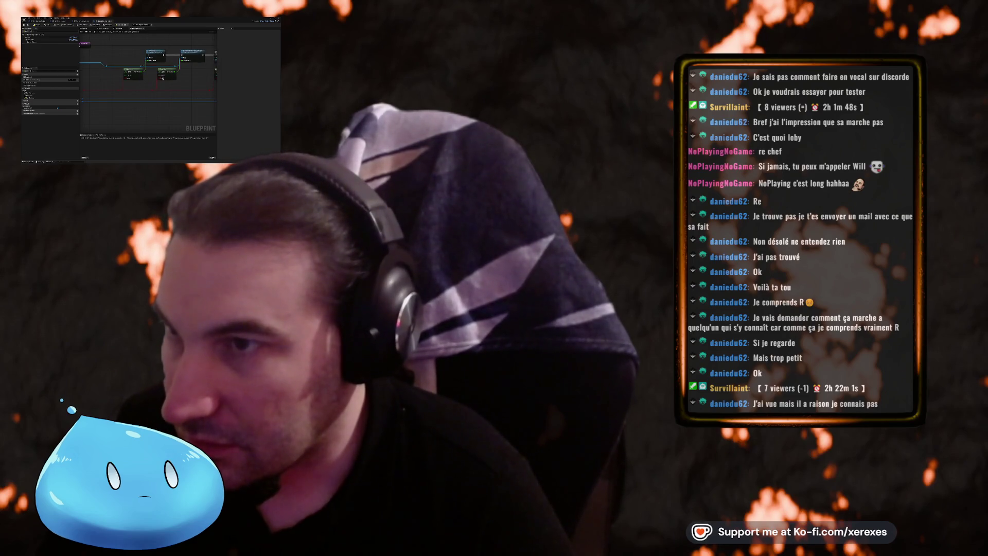
pyautogui.moveTo(128, 47)
pyautogui.mouseDown()
pyautogui.moveTo(164, 65)
pyautogui.moveTo(163, 80)
pyautogui.mouseUp()
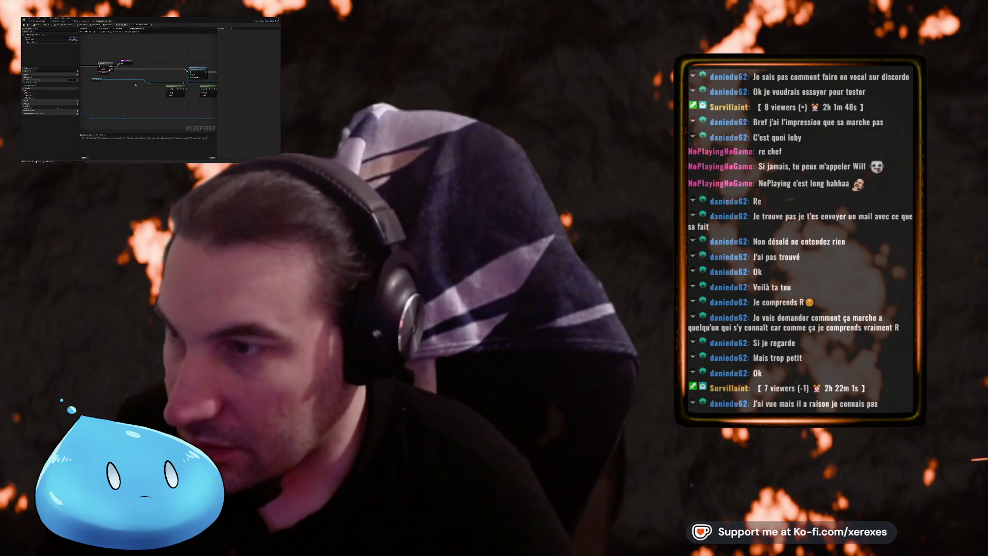
pyautogui.moveTo(183, 82); pyautogui.dragTo(113, 81)
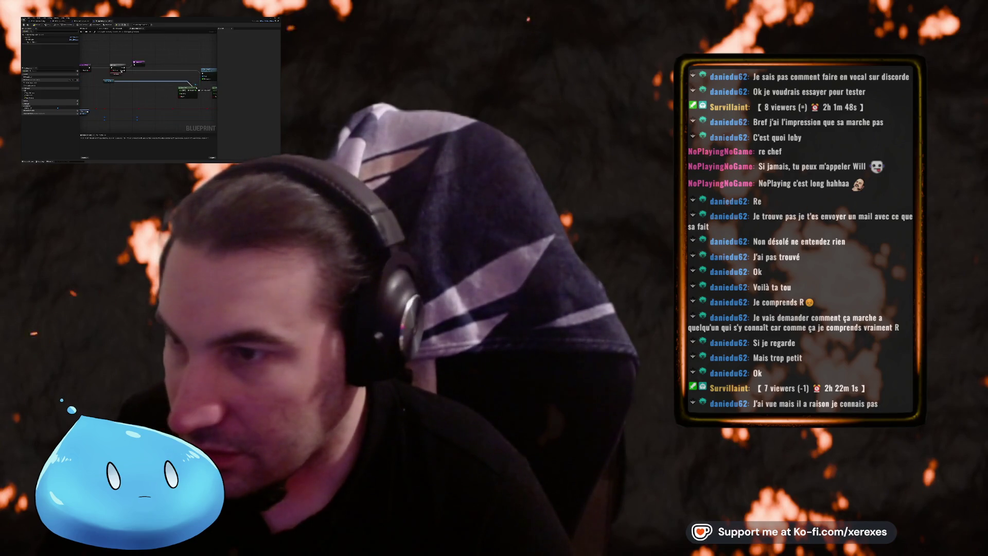
pyautogui.scroll(-2, 149, 77)
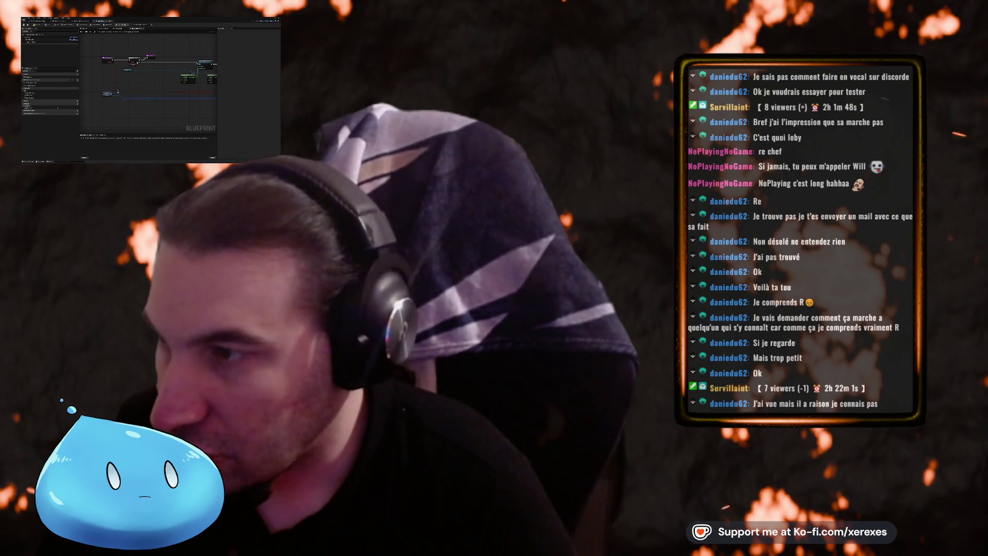
pyautogui.scroll(-3, 153, 103)
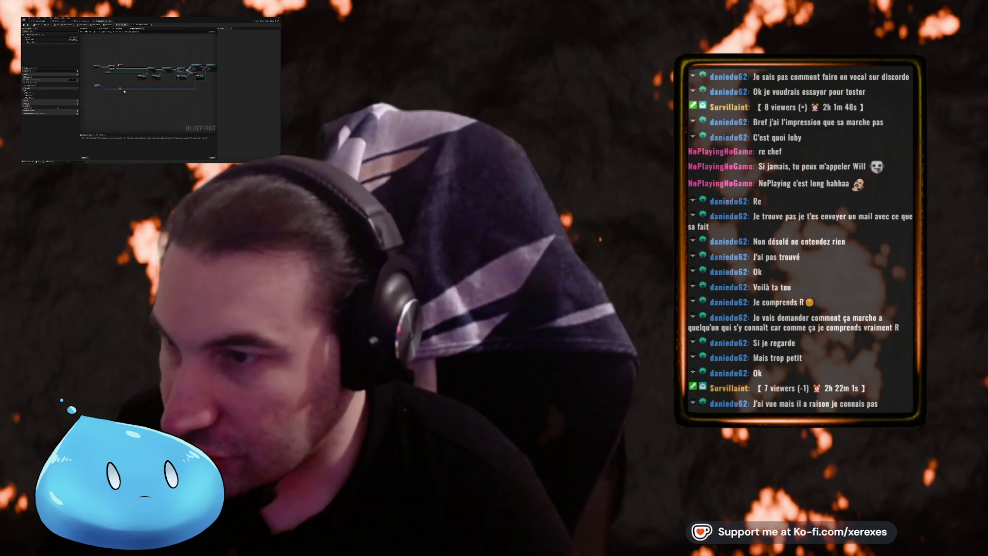
pyautogui.scroll(3, 115, 88)
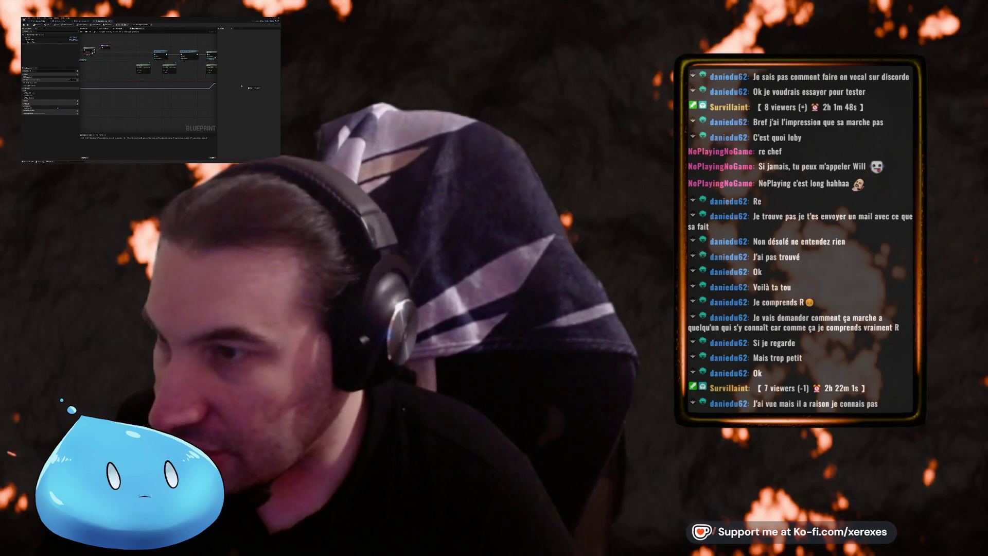
pyautogui.moveTo(169, 67); pyautogui.dragTo(129, 67)
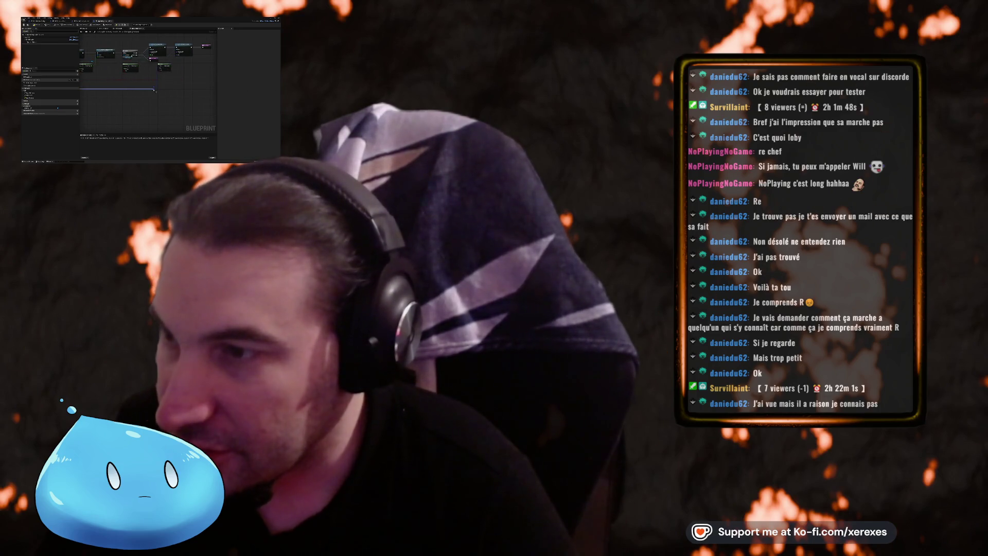
pyautogui.scroll(-4, 148, 77)
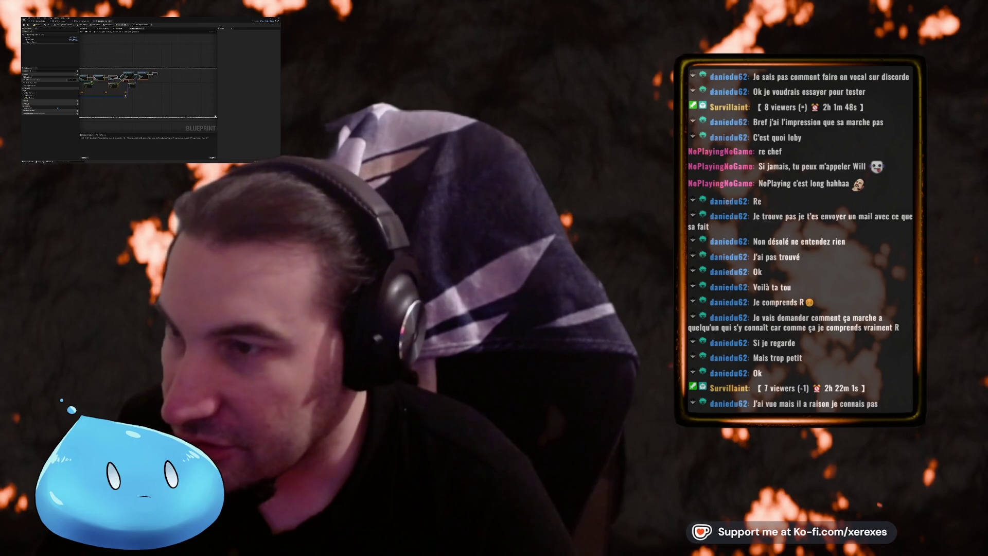
pyautogui.scroll(4, 136, 54)
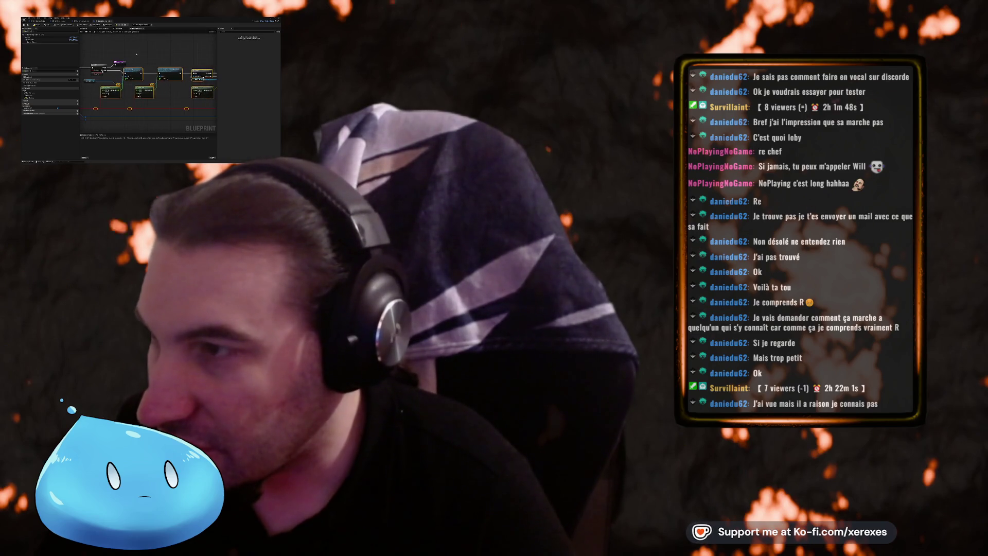
pyautogui.moveTo(137, 54); pyautogui.dragTo(126, 54)
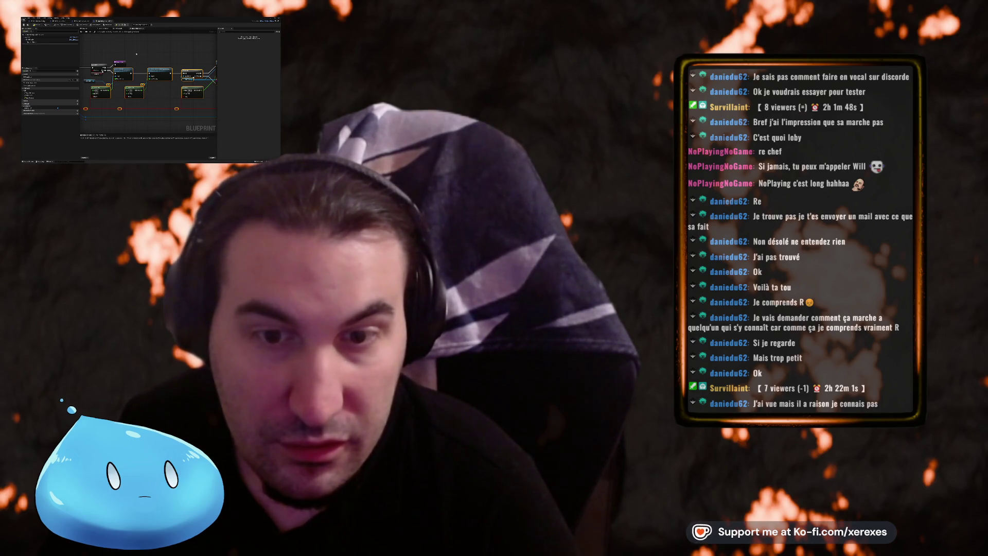
pyautogui.click(136, 53)
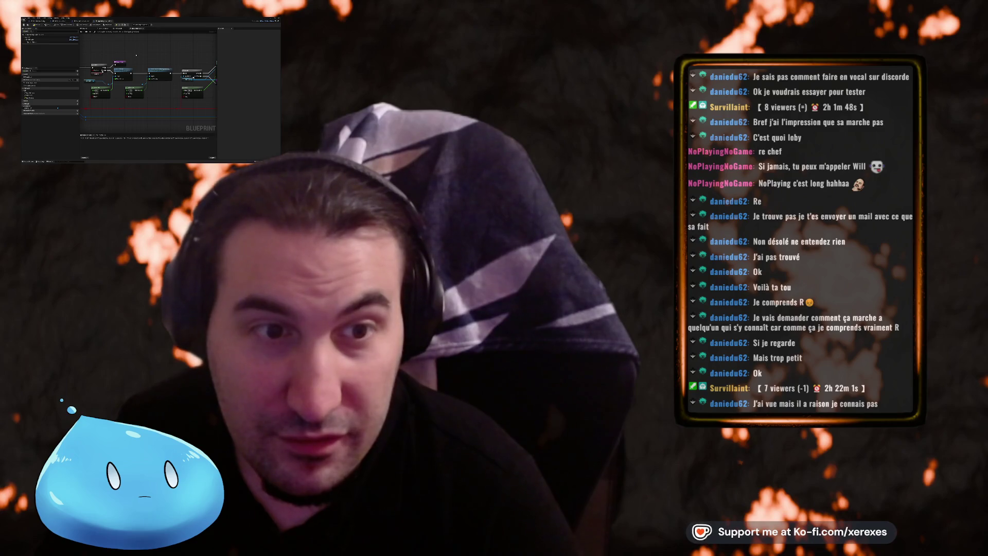
pyautogui.moveTo(136, 55); pyautogui.dragTo(178, 47)
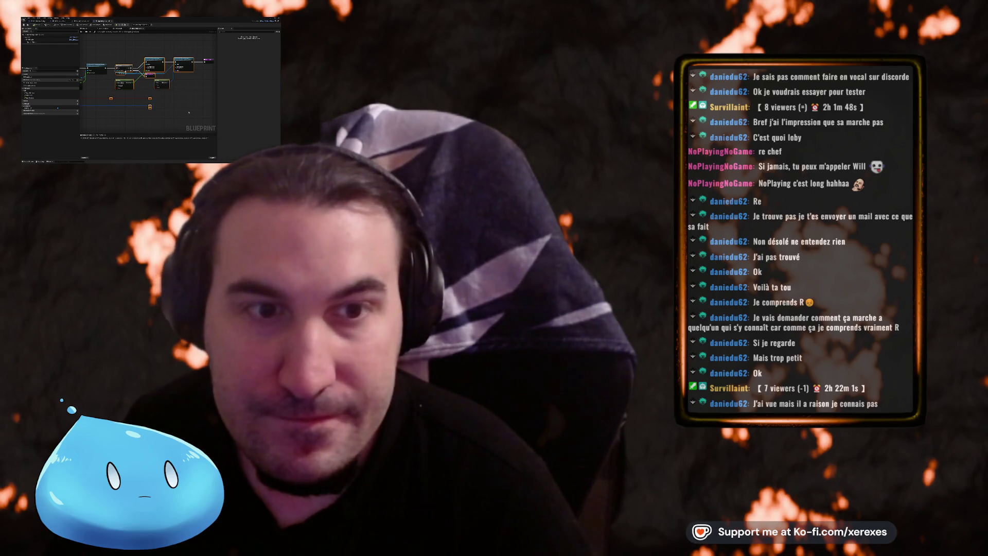
# - Place a new node from a dragged pin and wire it into the alarm light's existing logic
pyautogui.moveTo(160, 102); pyautogui.dragTo(156, 82)
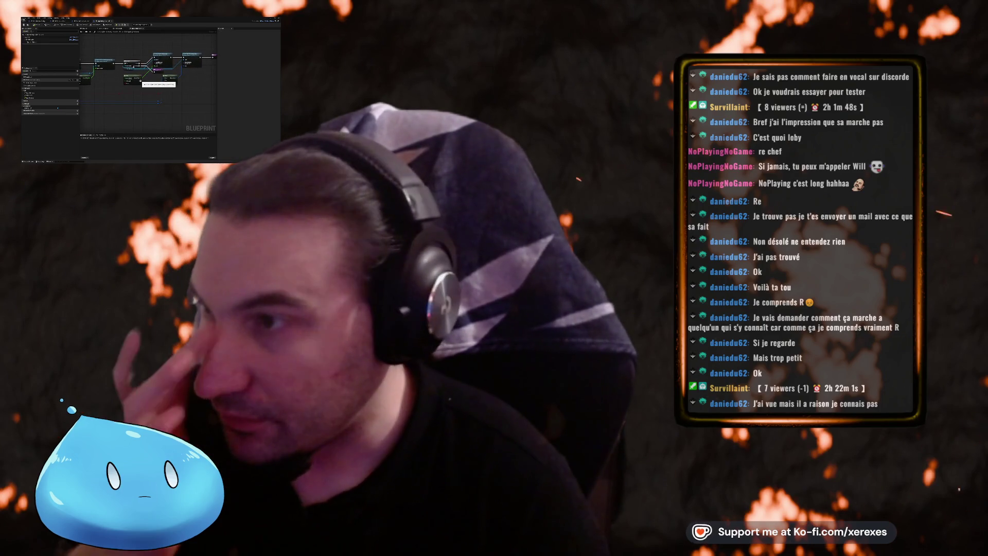
pyautogui.press('Return')
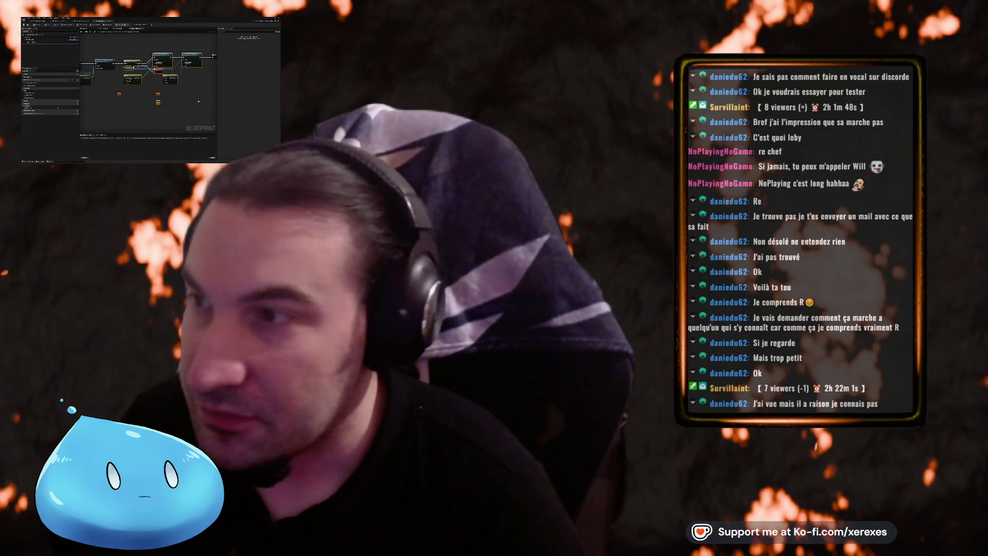
pyautogui.moveTo(199, 102); pyautogui.dragTo(197, 92)
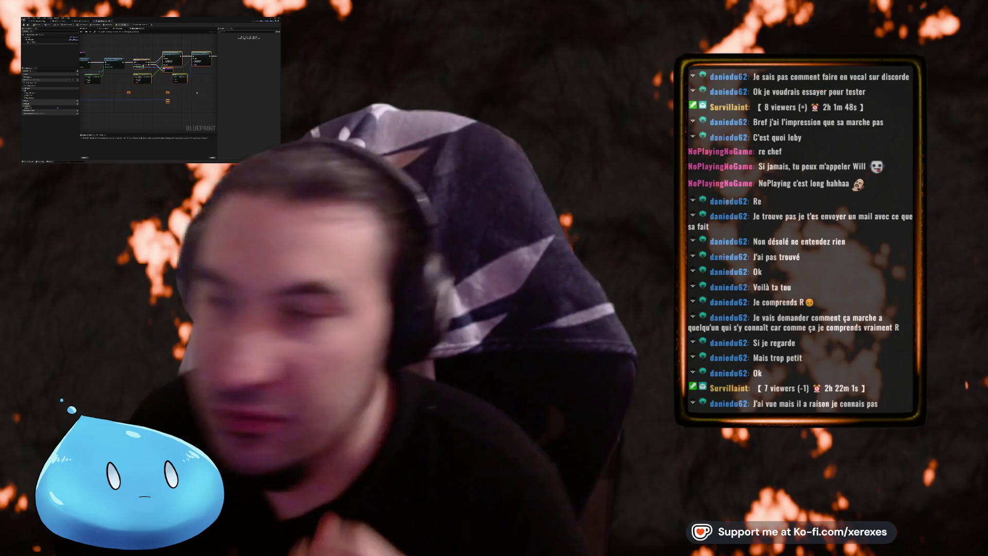
pyautogui.moveTo(141, 81); pyautogui.dragTo(146, 84)
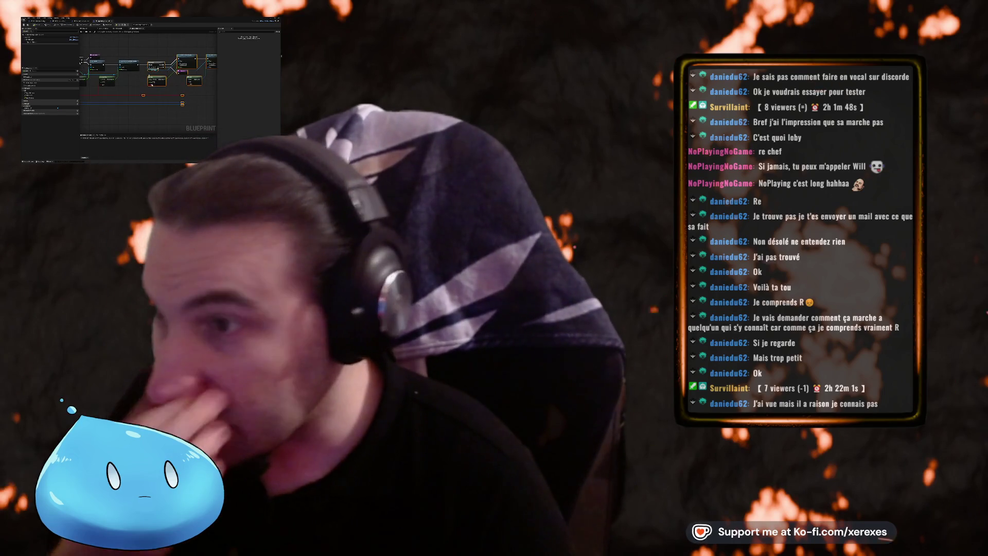
pyautogui.click(47, 39)
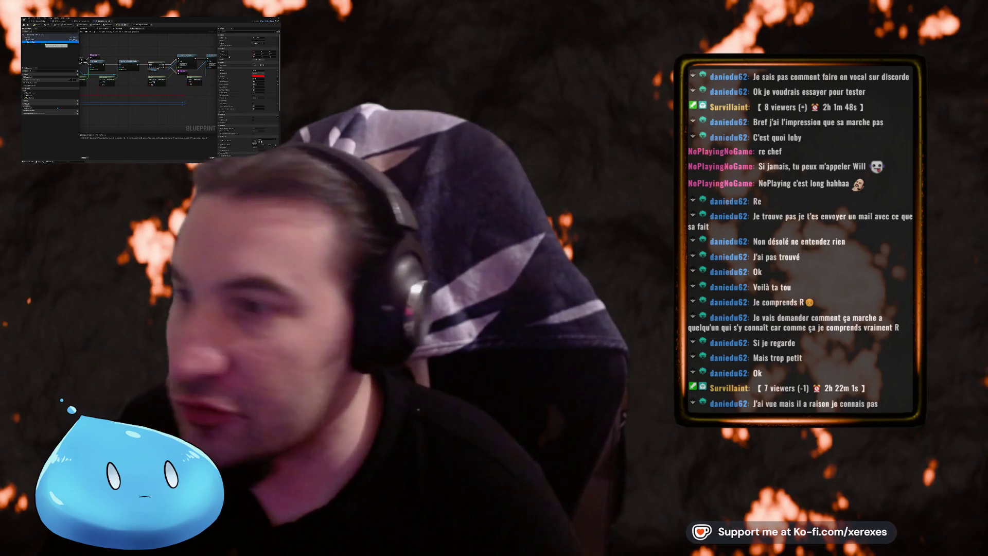
pyautogui.click(83, 29)
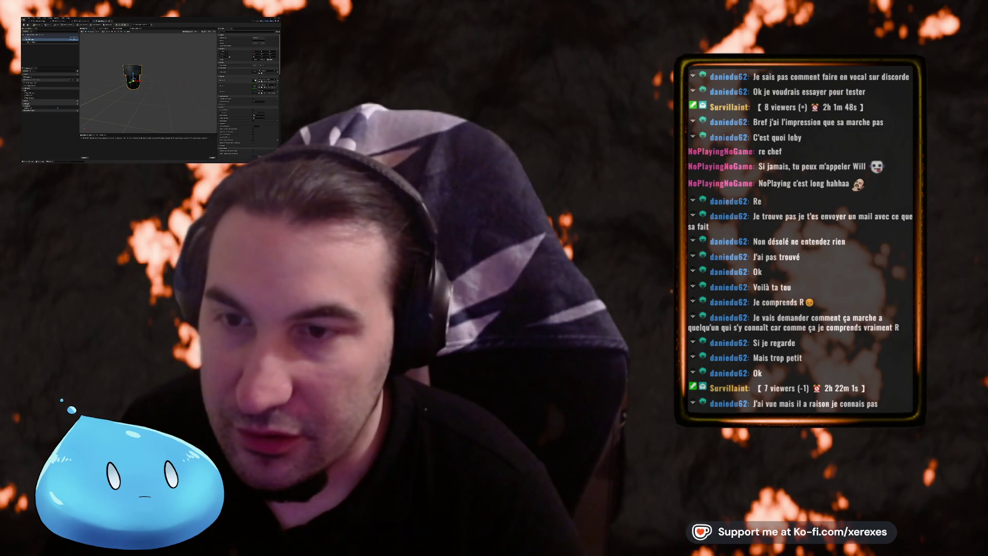
pyautogui.doubleClick(254, 81)
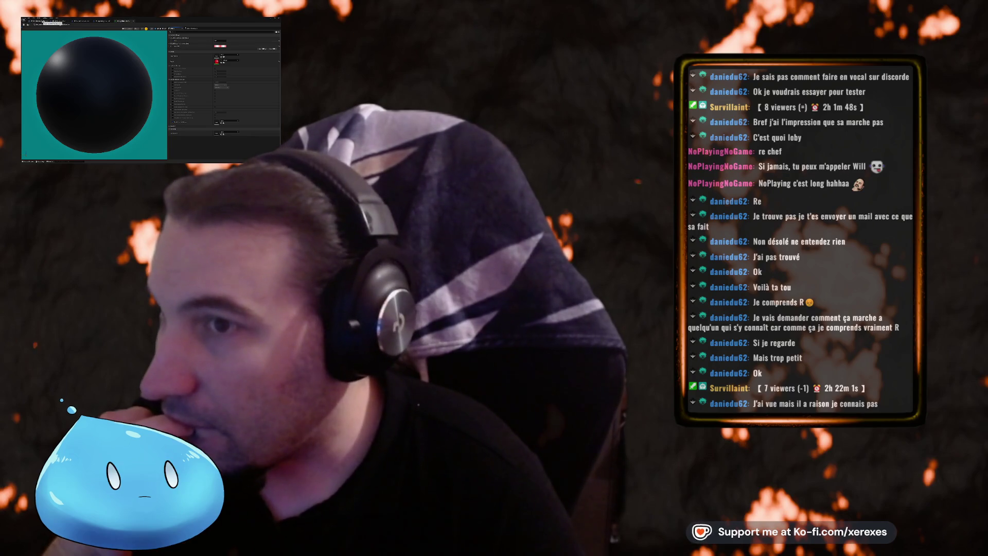
pyautogui.click(52, 22)
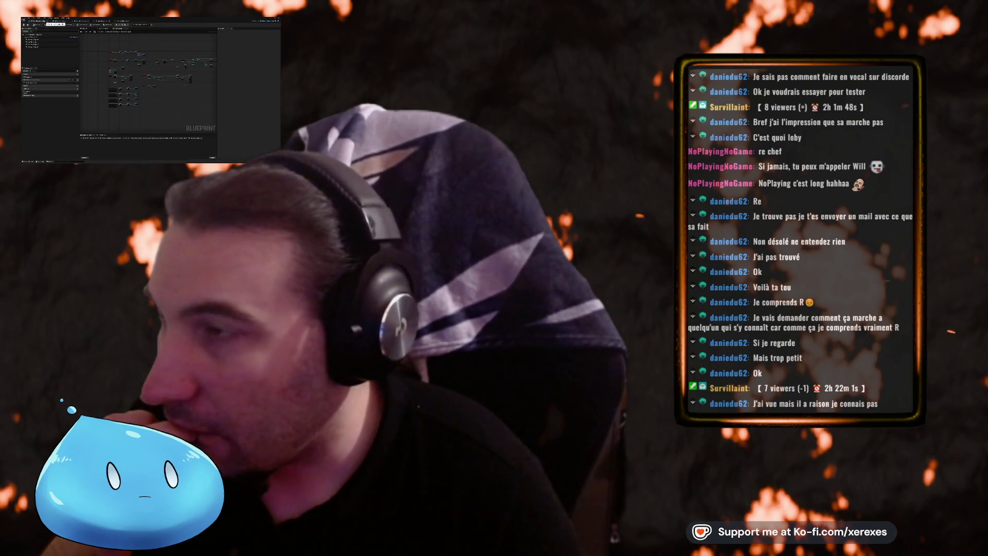
pyautogui.click(38, 22)
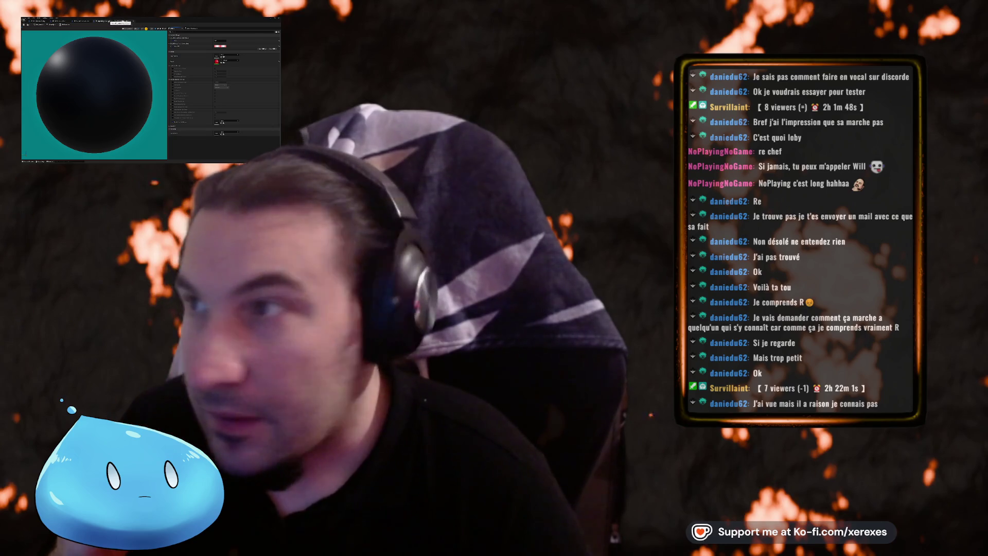
pyautogui.click(119, 21)
pyautogui.click(51, 22)
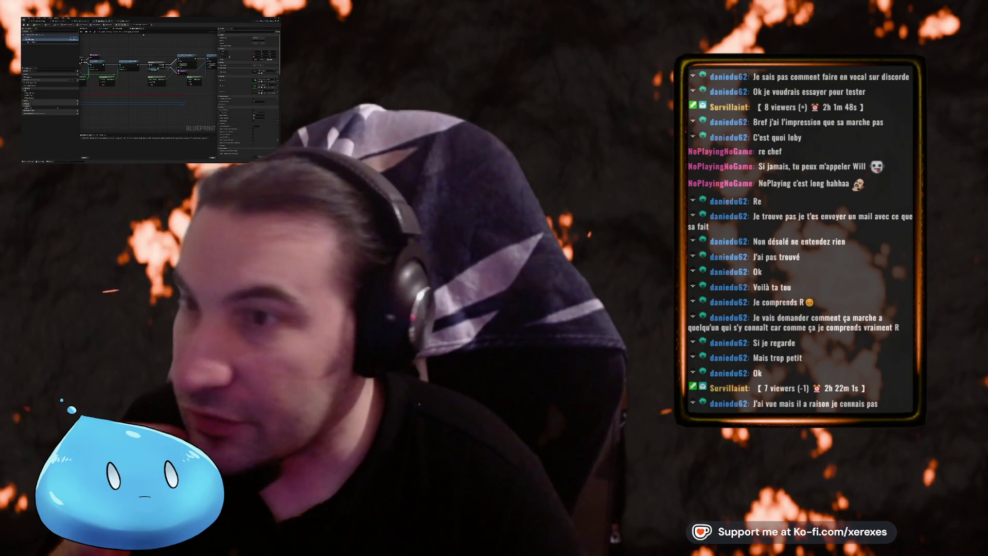
pyautogui.scroll(-2, 151, 59)
pyautogui.click(139, 106)
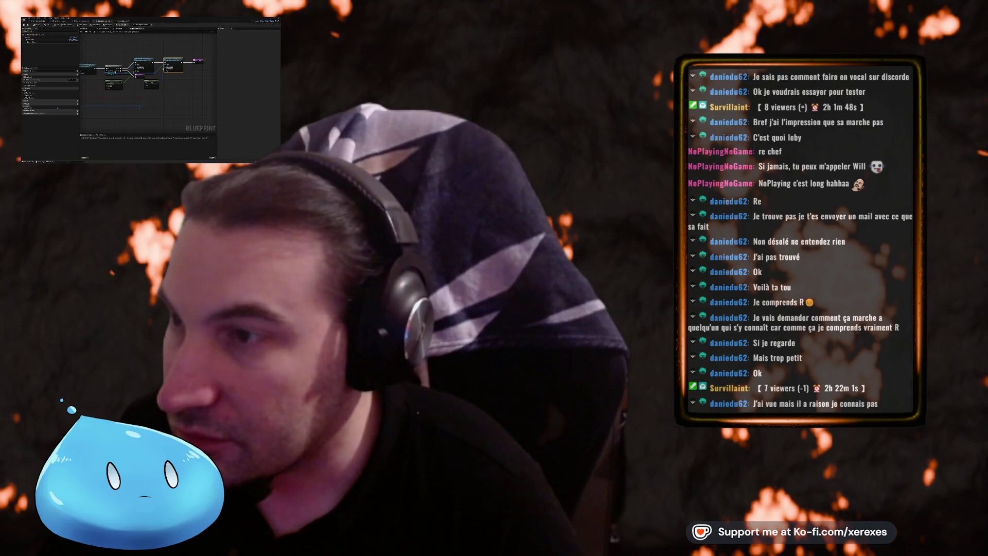
pyautogui.scroll(2, 133, 95)
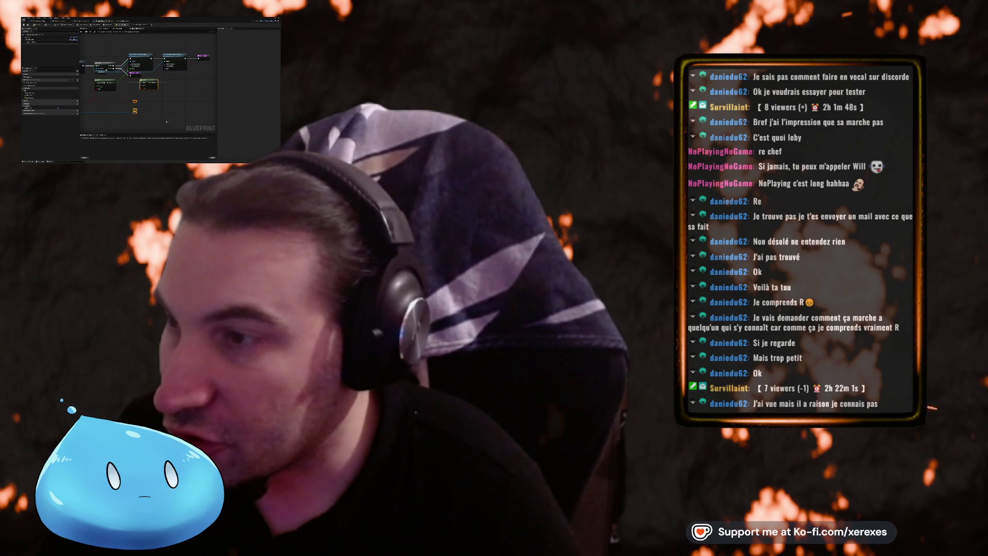
# - Remove the old node and its reroute points, then rewire the replacement nodes
pyautogui.hotkey('ctrl', 'z')
pyautogui.hotkey('ctrl', 'z')
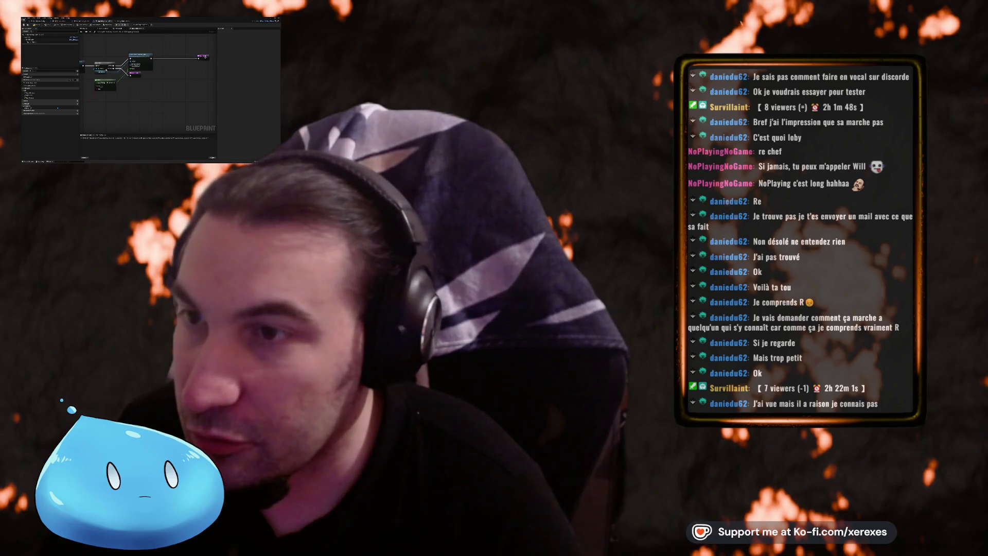
pyautogui.moveTo(154, 76); pyautogui.dragTo(175, 76)
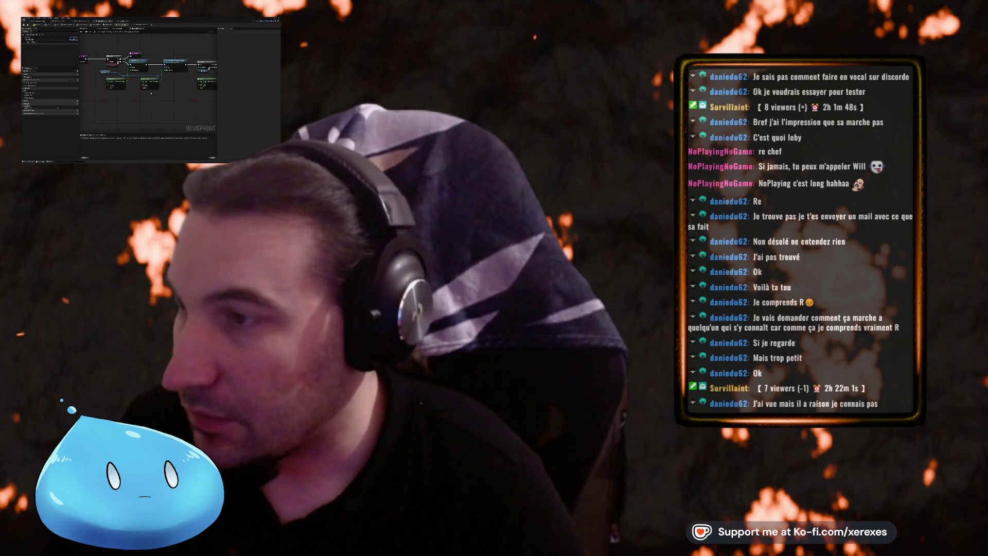
pyautogui.click(36, 42)
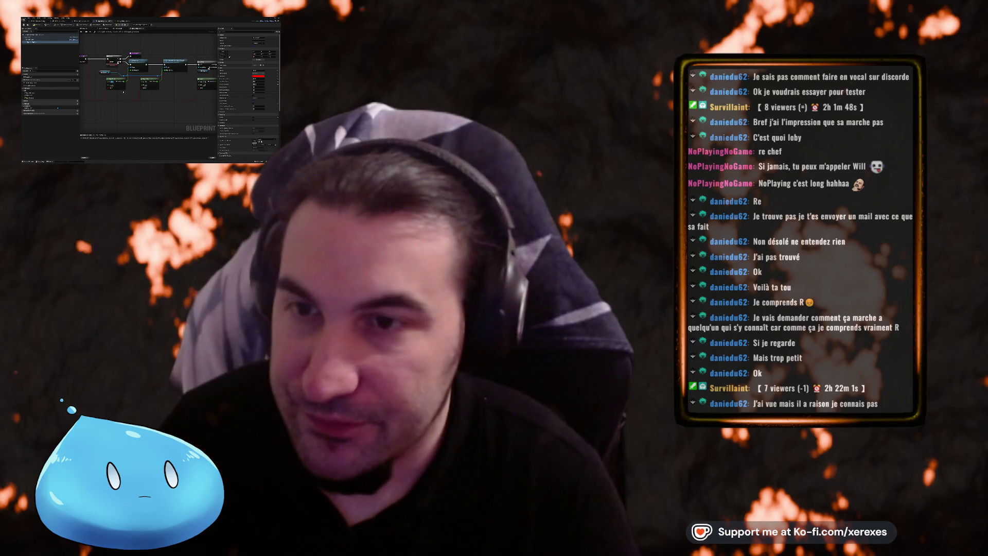
# - Give the selected variable a new Variable Type and bring up the empty function graph
pyautogui.click(231, 113)
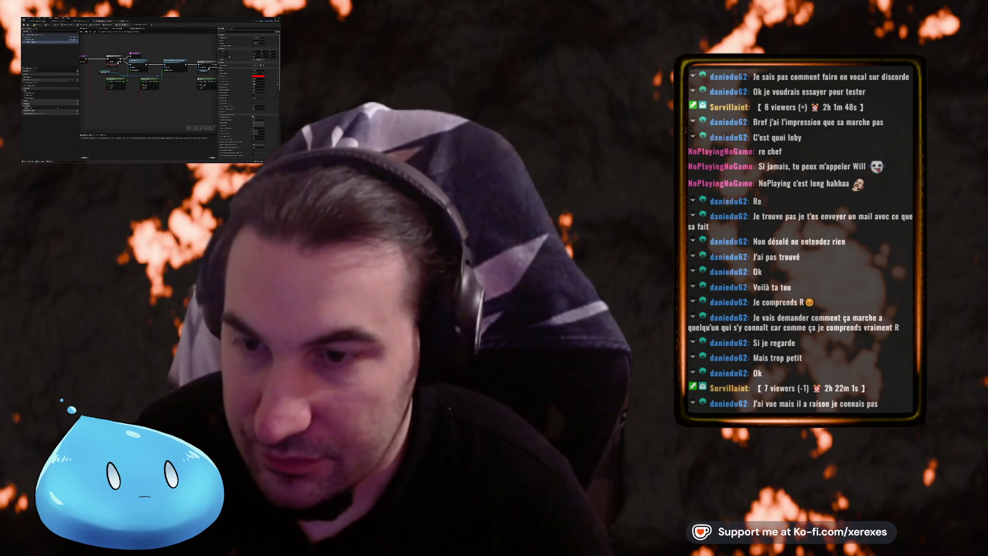
pyautogui.click(260, 140)
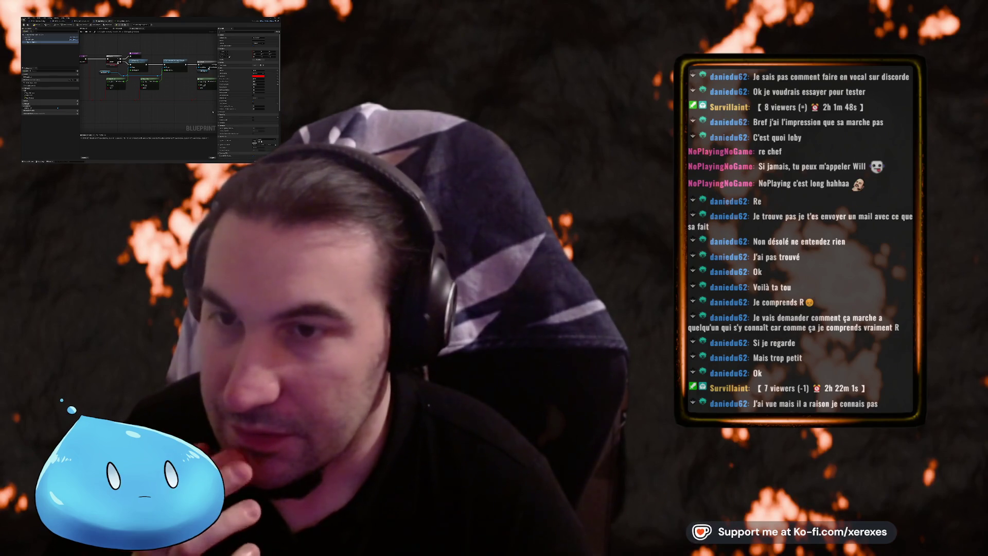
pyautogui.click(259, 75)
pyautogui.click(263, 79)
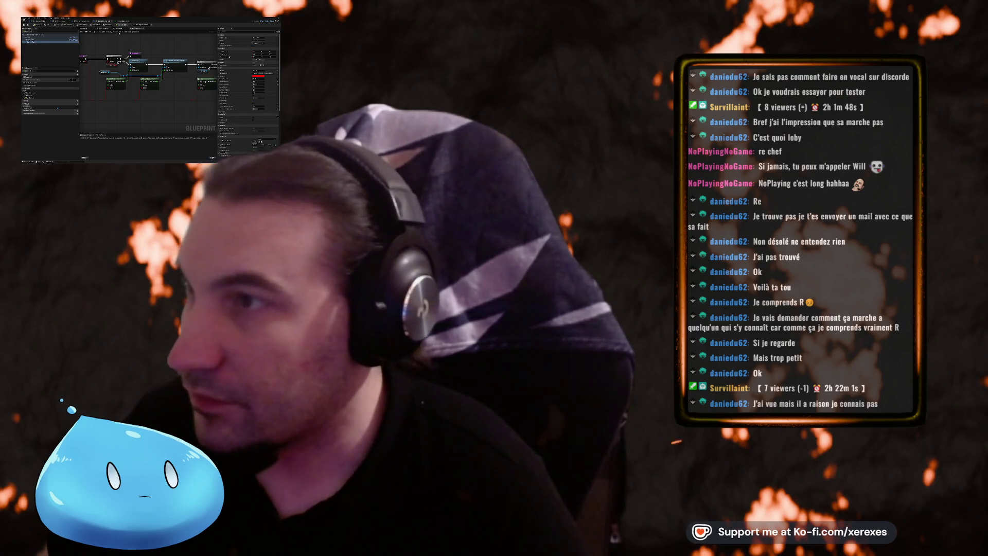
pyautogui.click(119, 31)
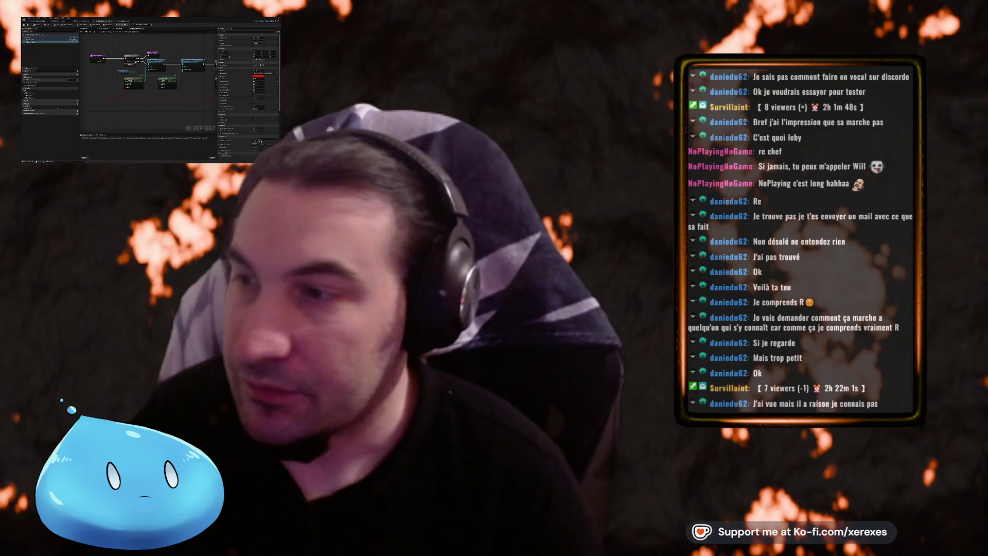
pyautogui.moveTo(96, 96)
pyautogui.mouseDown()
pyautogui.moveTo(213, 107)
pyautogui.moveTo(150, 93)
pyautogui.mouseUp()
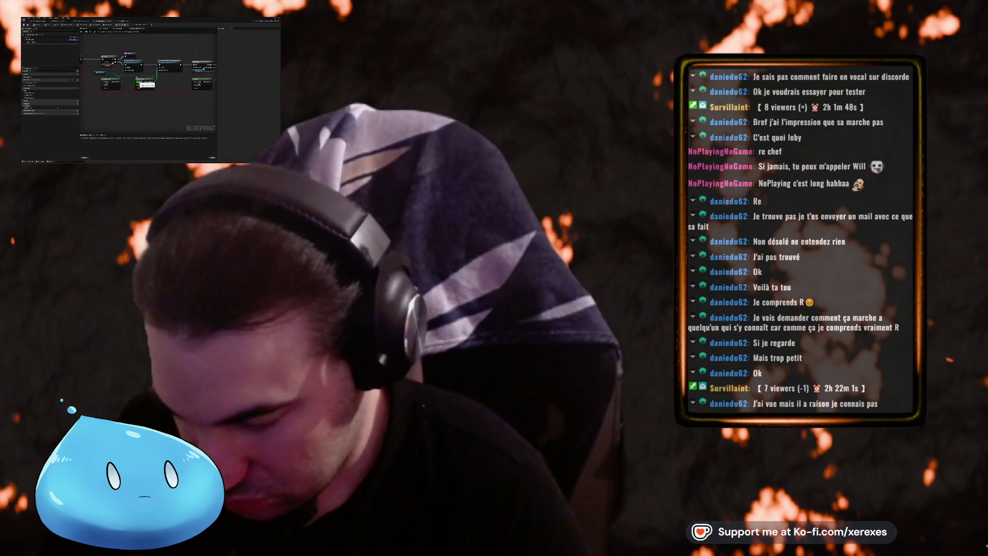
pyautogui.moveTo(147, 85); pyautogui.dragTo(198, 111)
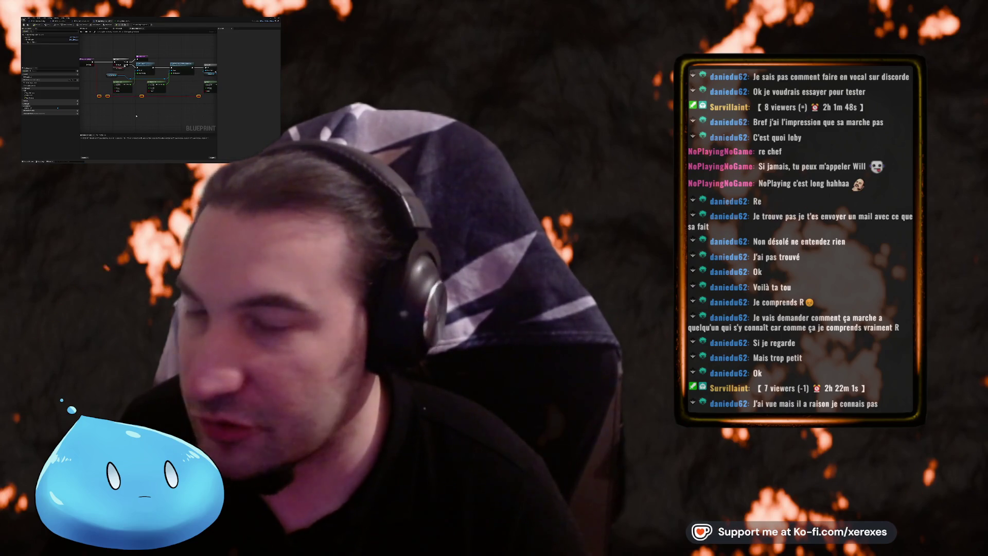
pyautogui.moveTo(154, 114); pyautogui.dragTo(153, 108)
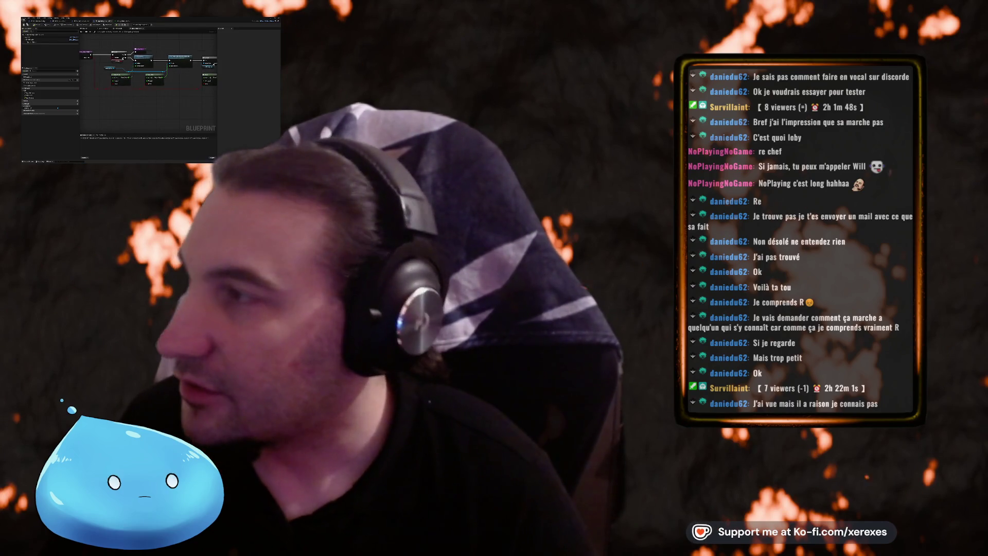
pyautogui.moveTo(139, 52); pyautogui.dragTo(153, 61)
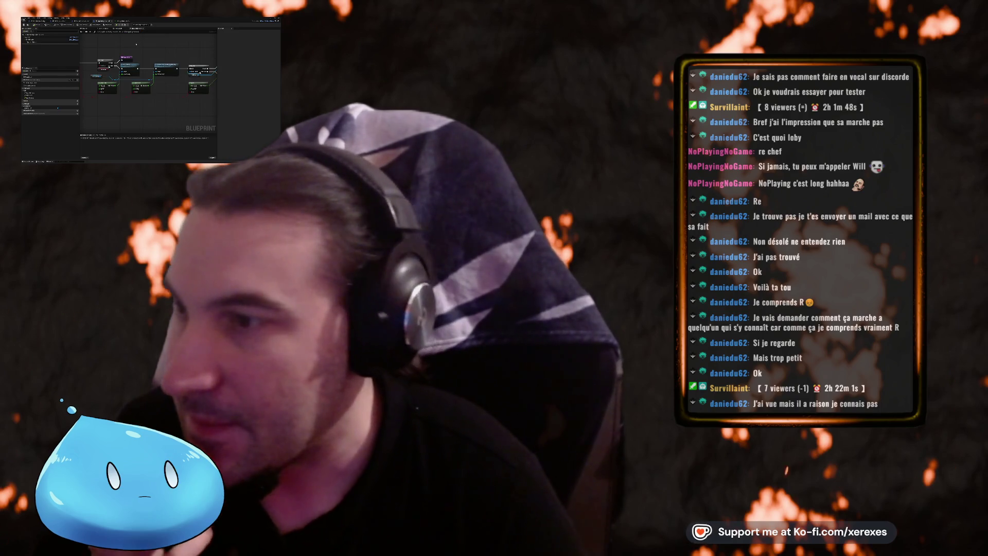
pyautogui.moveTo(164, 49)
pyautogui.mouseDown()
pyautogui.moveTo(113, 52)
pyautogui.moveTo(181, 51)
pyautogui.mouseUp()
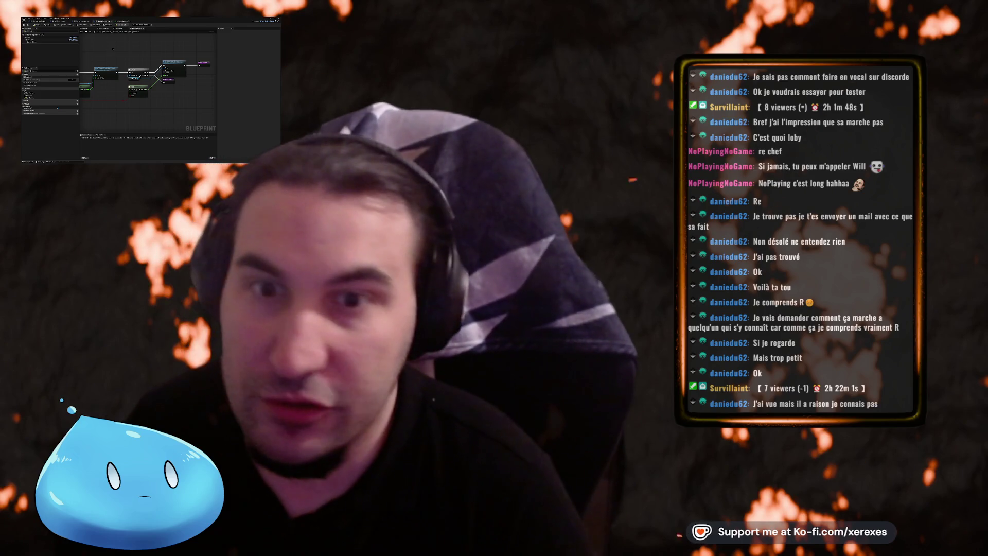
pyautogui.moveTo(113, 49)
pyautogui.mouseDown()
pyautogui.moveTo(142, 57)
pyautogui.moveTo(108, 53)
pyautogui.mouseUp()
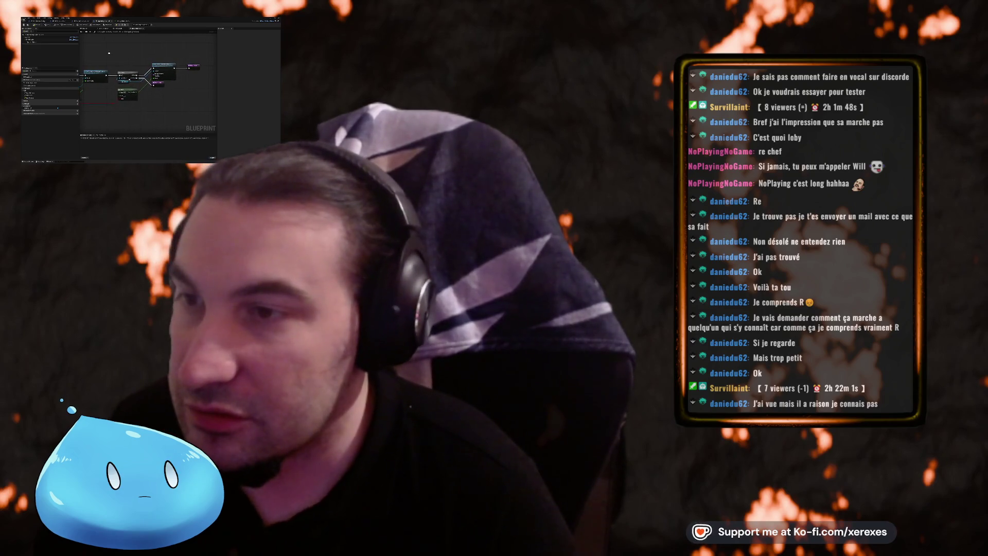
pyautogui.moveTo(175, 96); pyautogui.dragTo(129, 48)
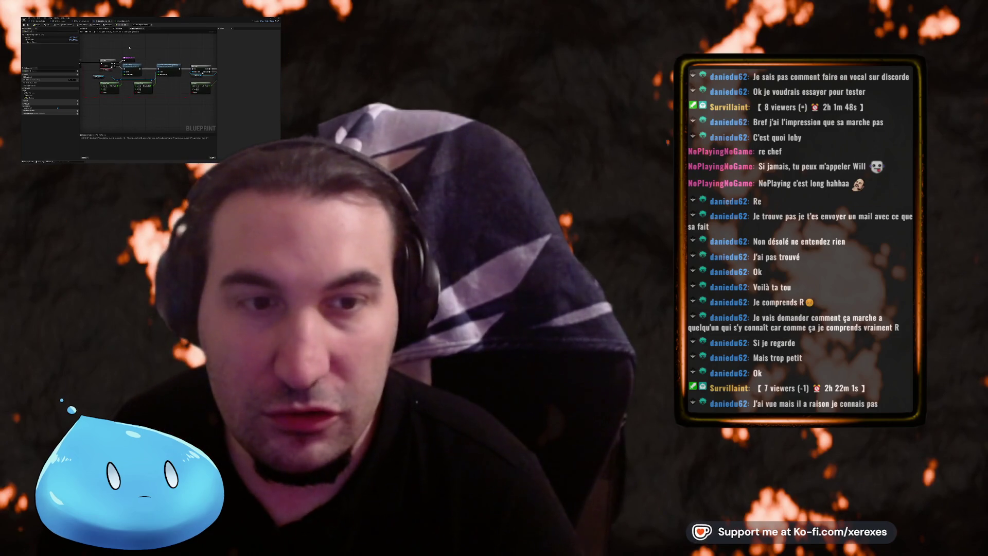
pyautogui.moveTo(144, 48); pyautogui.dragTo(144, 55)
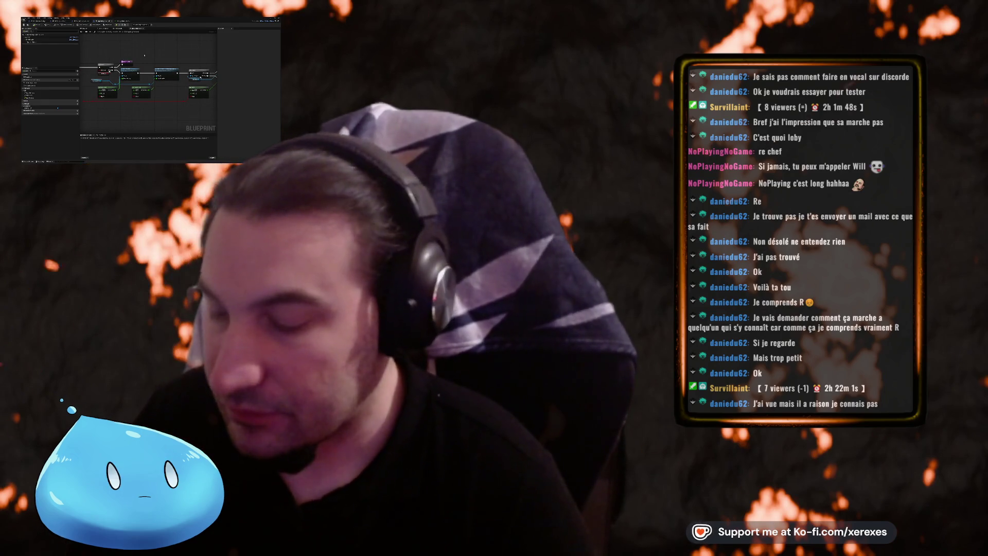
pyautogui.moveTo(144, 55); pyautogui.dragTo(151, 61)
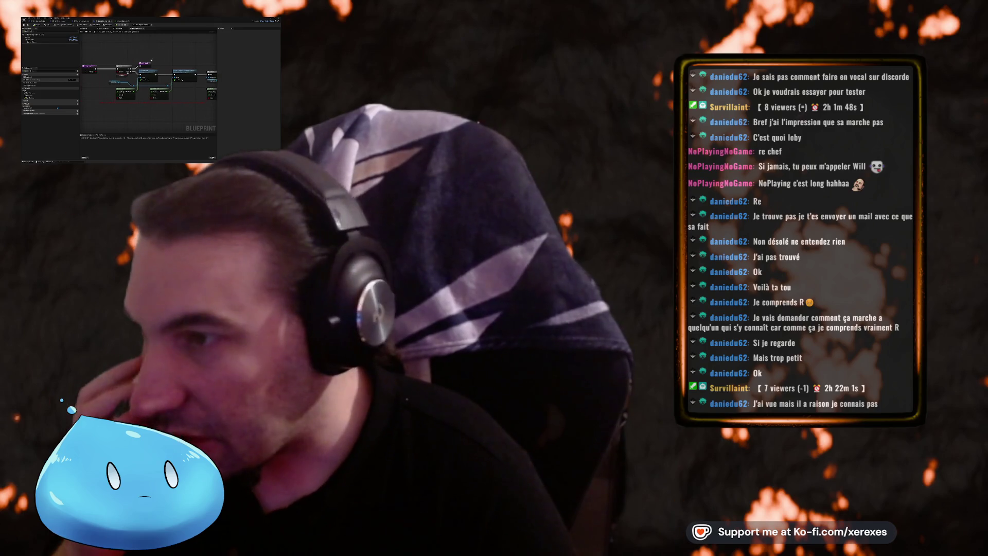
pyautogui.click(111, 82)
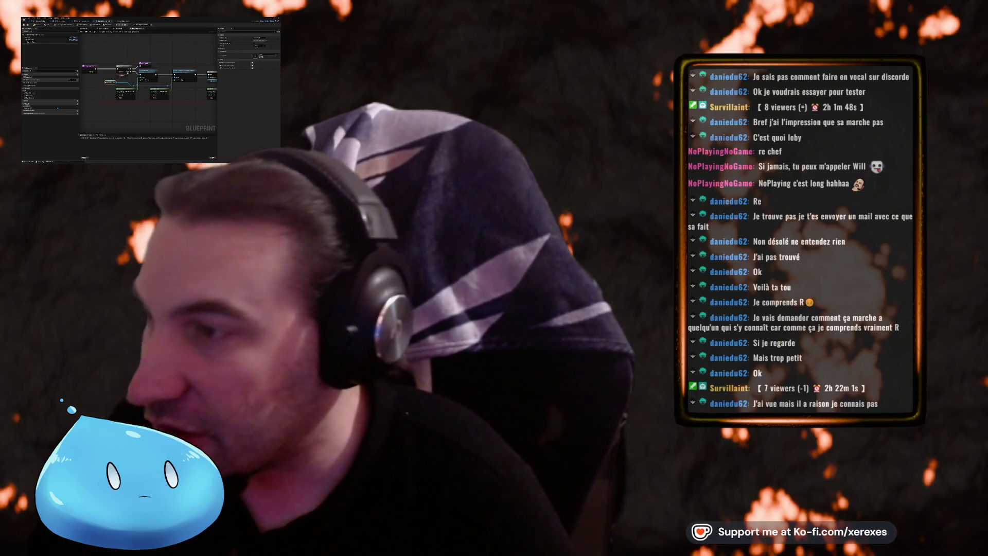
pyautogui.click(154, 113)
pyautogui.moveTo(155, 113); pyautogui.dragTo(134, 113)
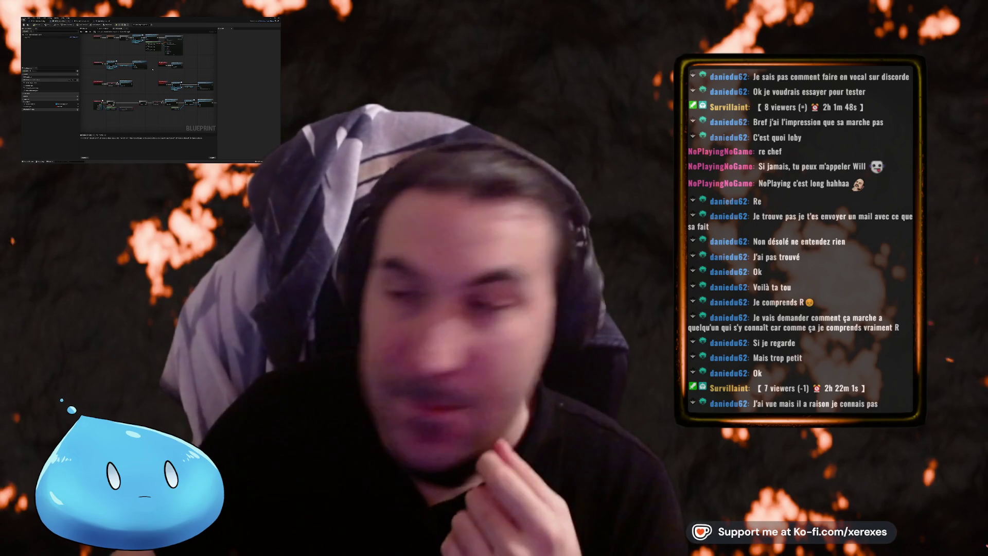
pyautogui.scroll(2, 132, 88)
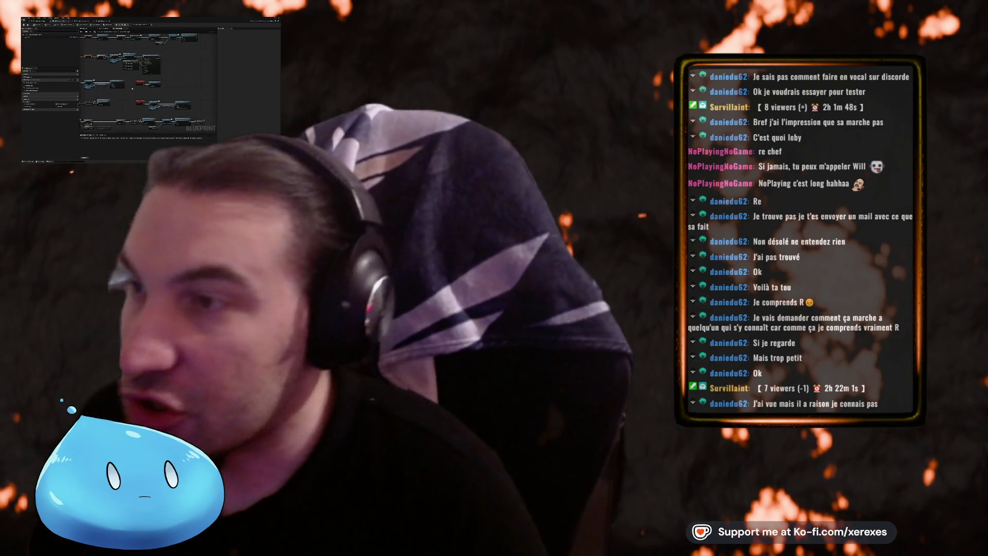
pyautogui.scroll(3, 133, 89)
pyautogui.rightClick(84, 94)
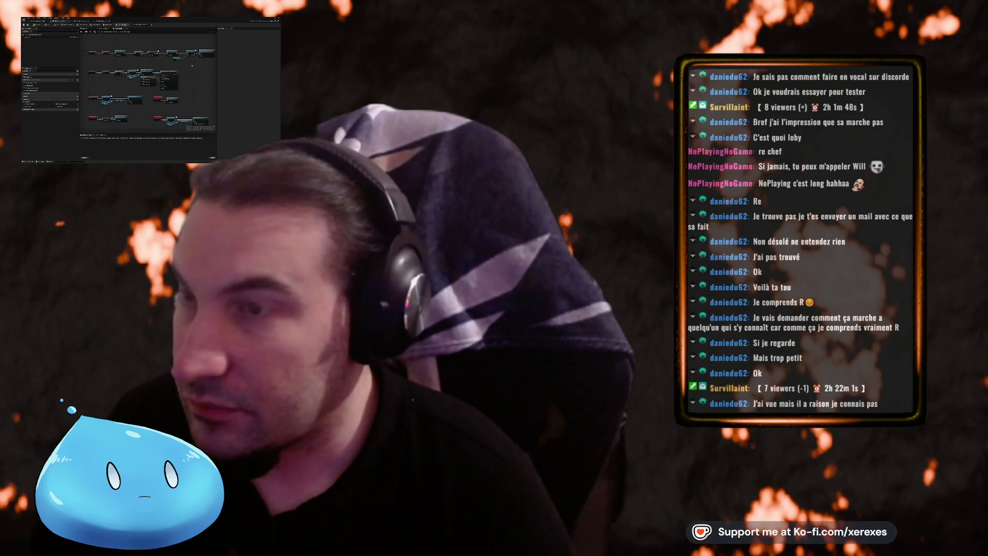
pyautogui.scroll(2, 192, 65)
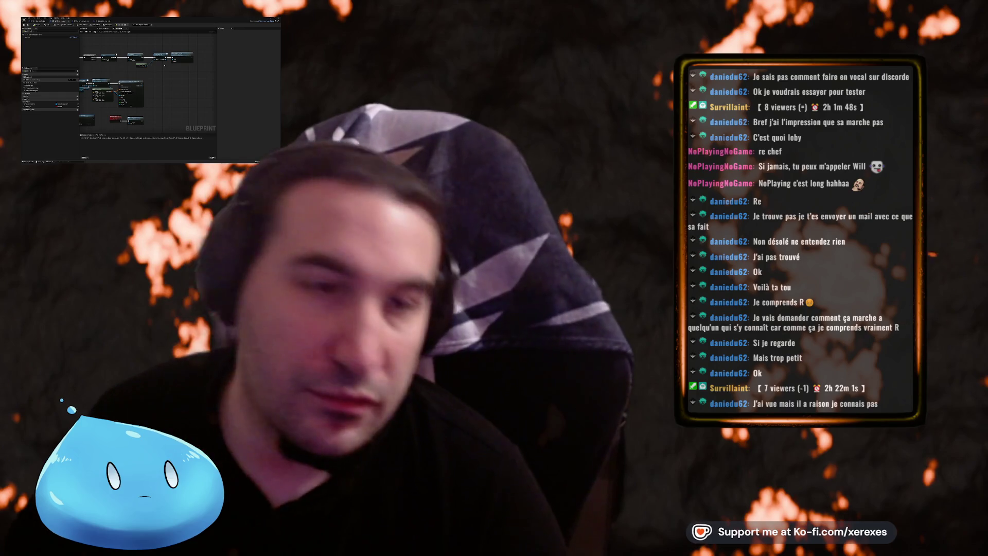
pyautogui.scroll(-3, 147, 88)
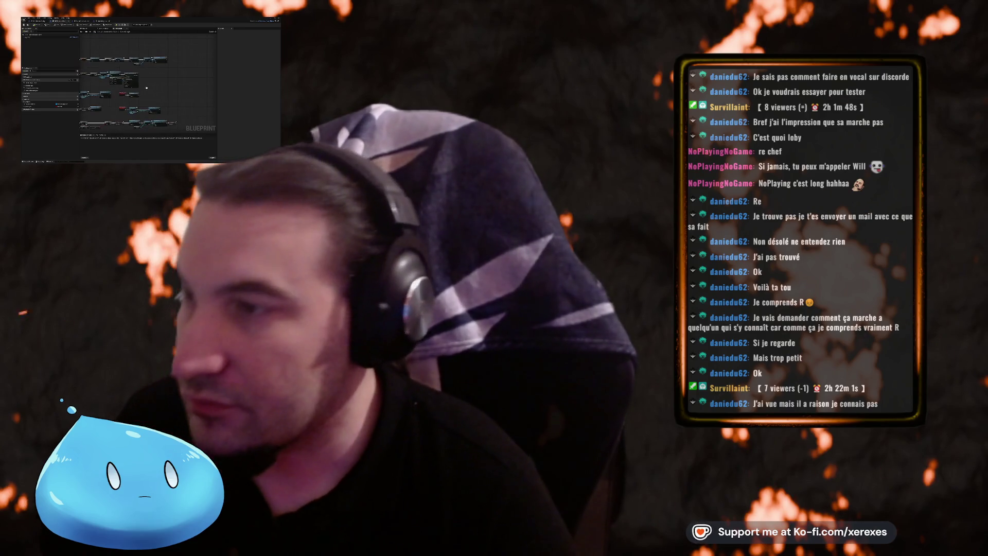
pyautogui.moveTo(147, 88); pyautogui.dragTo(147, 65)
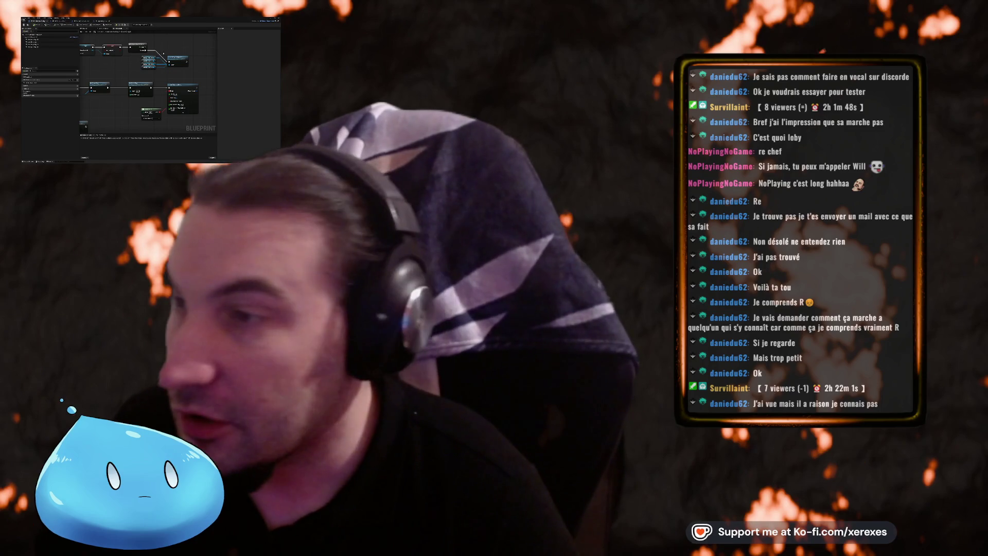
pyautogui.scroll(-3, 83, 63)
pyautogui.scroll(-3, 83, 63)
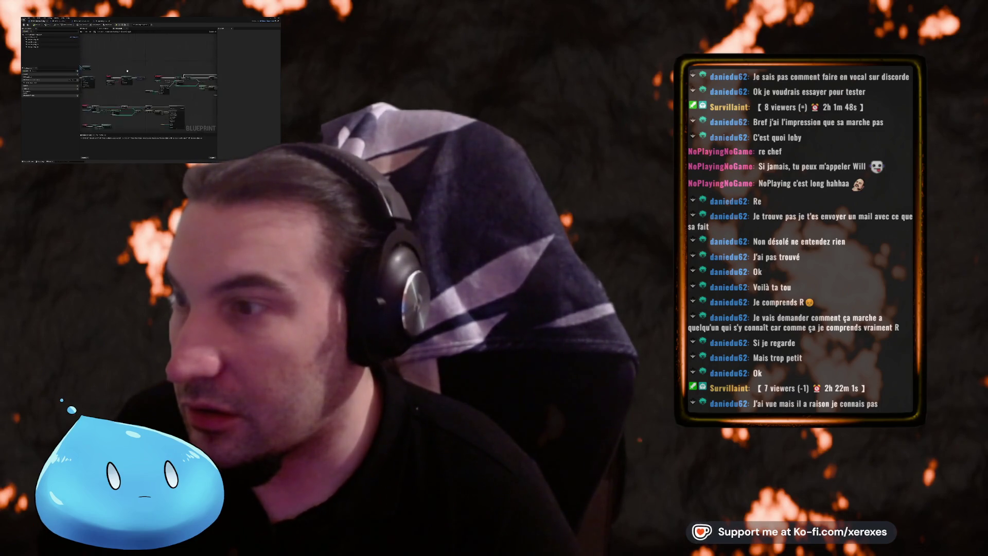
pyautogui.scroll(5, 82, 62)
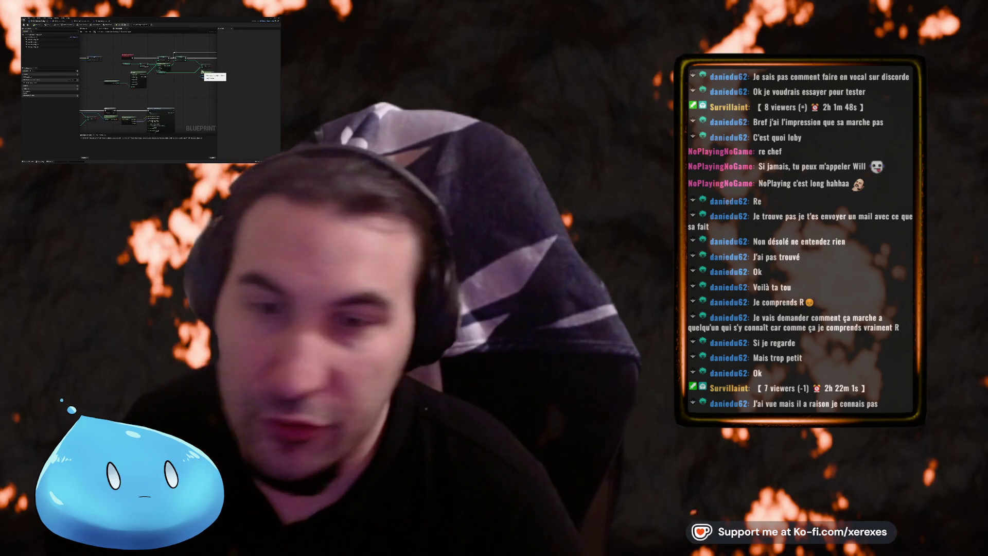
pyautogui.scroll(-5, 148, 92)
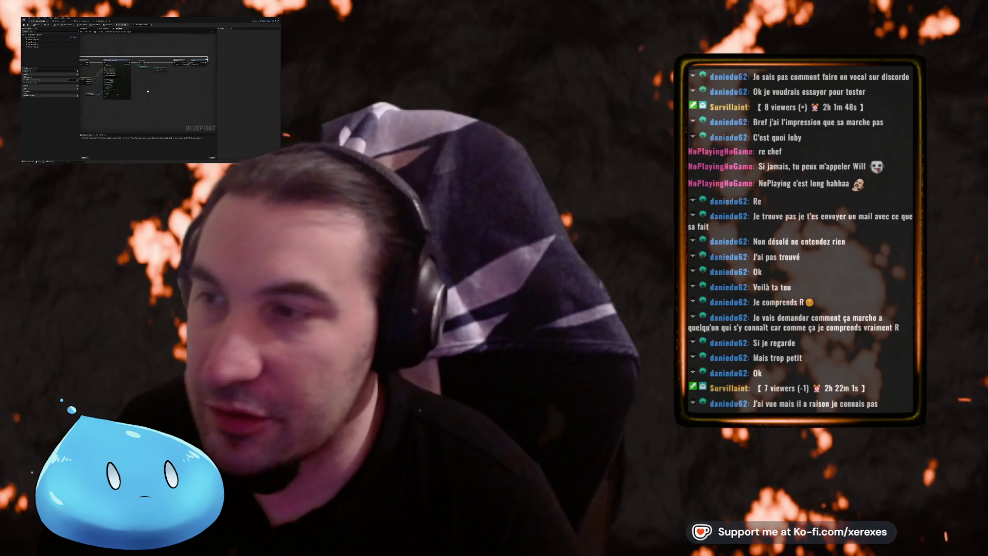
pyautogui.scroll(-3, 148, 91)
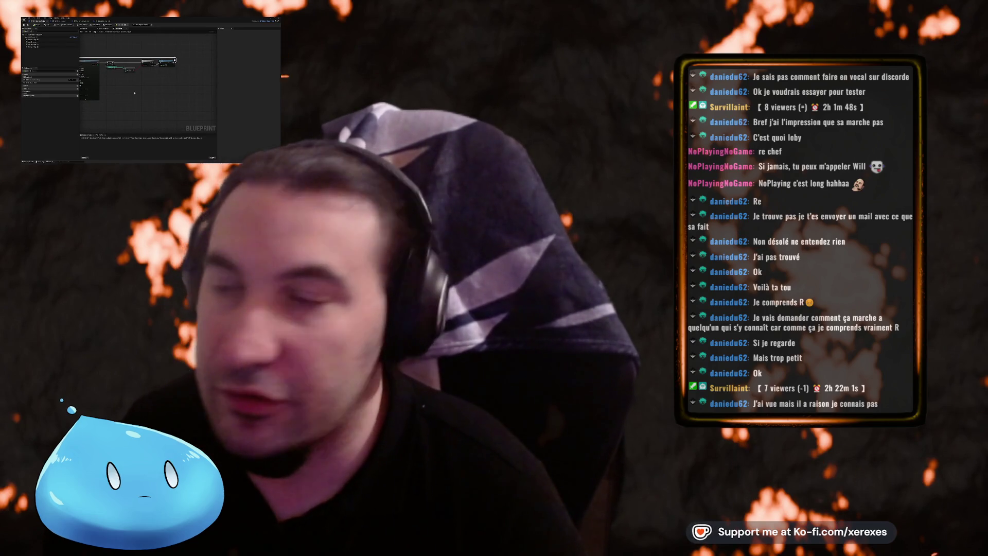
pyautogui.scroll(5, 141, 105)
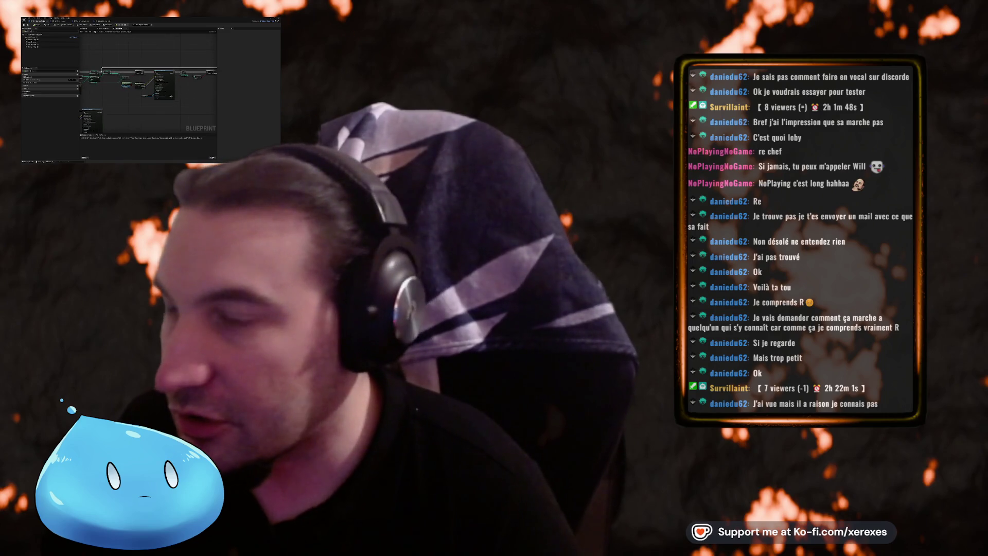
pyautogui.moveTo(142, 105); pyautogui.dragTo(170, 103)
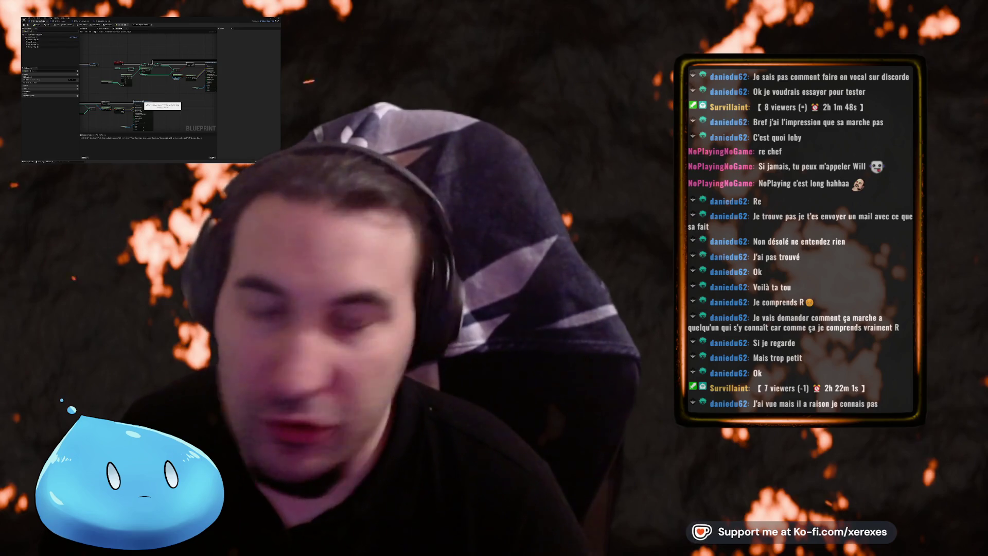
pyautogui.moveTo(135, 103); pyautogui.dragTo(156, 81)
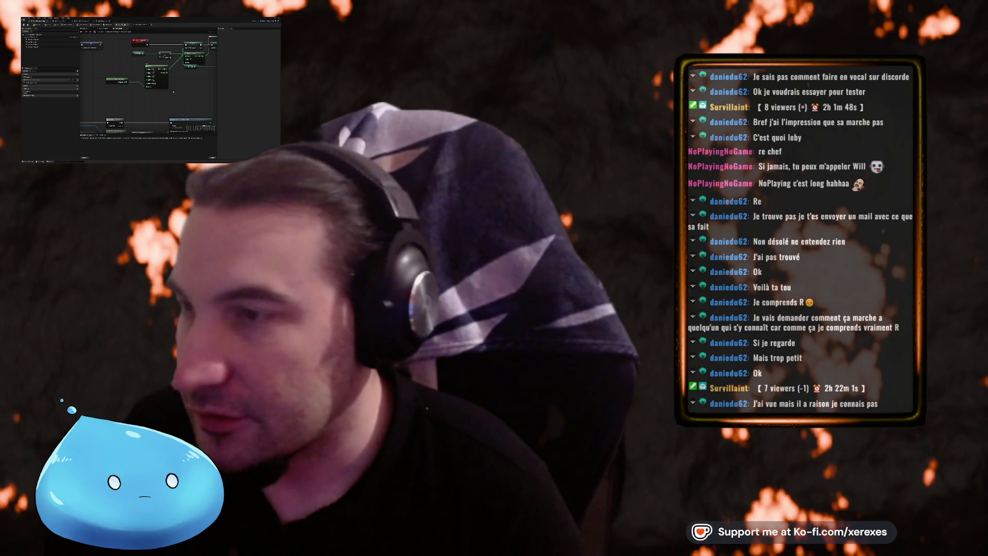
pyautogui.moveTo(183, 92); pyautogui.dragTo(137, 94)
pyautogui.scroll(-5, 187, 98)
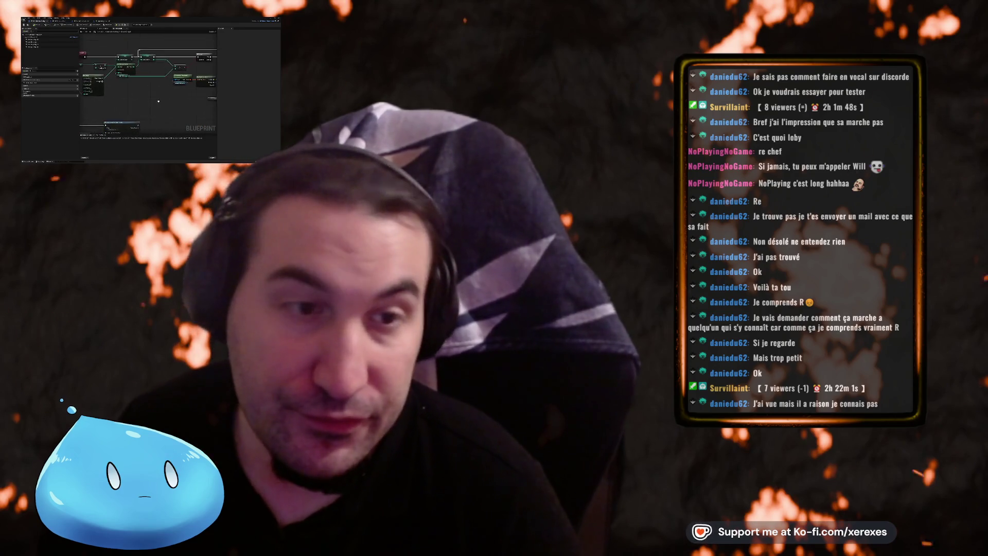
pyautogui.scroll(-3, 184, 98)
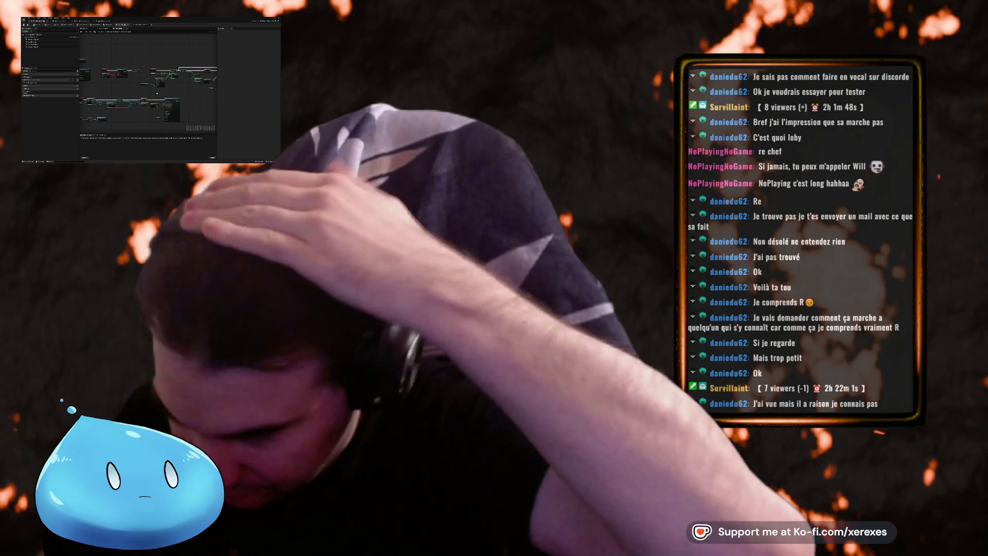
# - Marquee-select the red event node together with its neighbouring orange nodes
pyautogui.moveTo(141, 89)
pyautogui.mouseDown()
pyautogui.moveTo(89, 78)
pyautogui.moveTo(127, 80)
pyautogui.mouseUp()
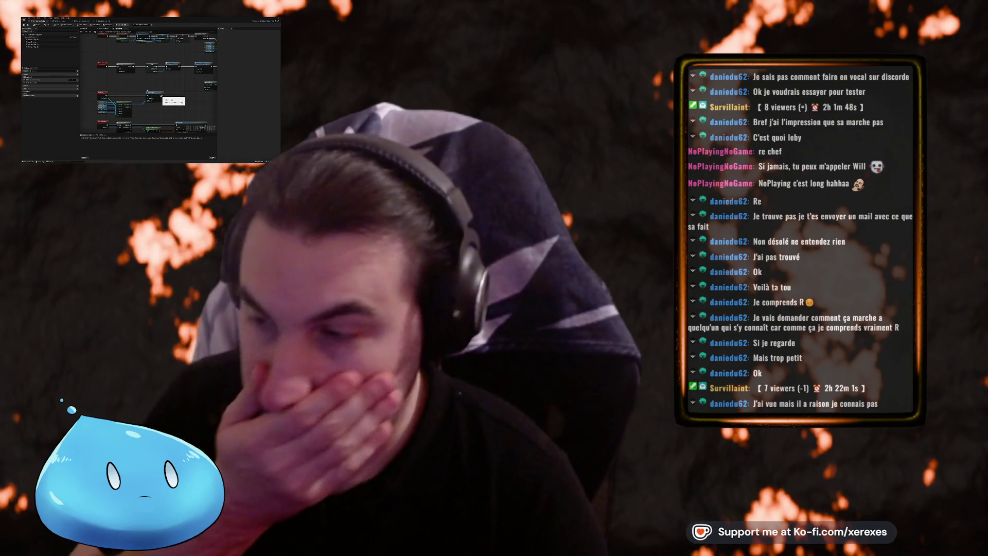
pyautogui.moveTo(187, 98); pyautogui.dragTo(161, 68)
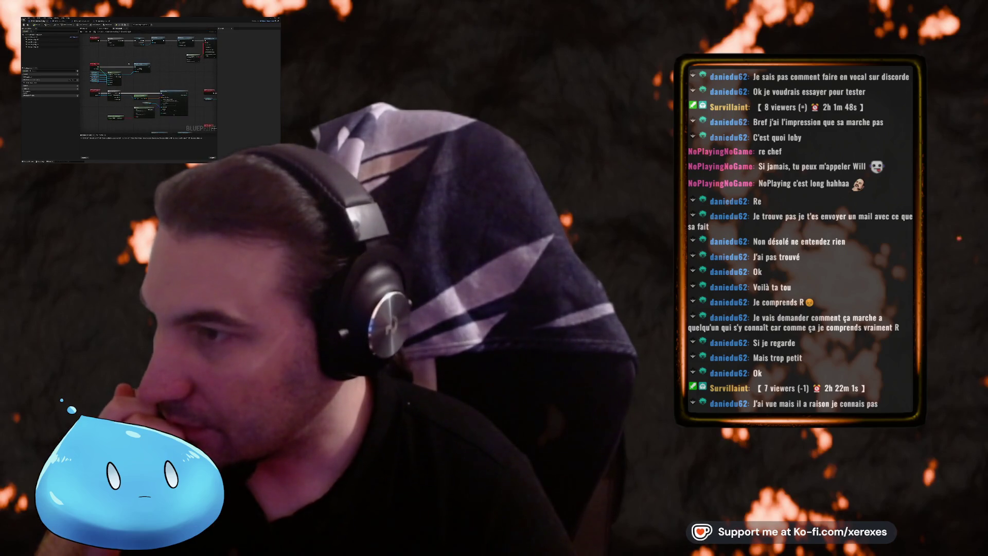
pyautogui.scroll(2, 131, 66)
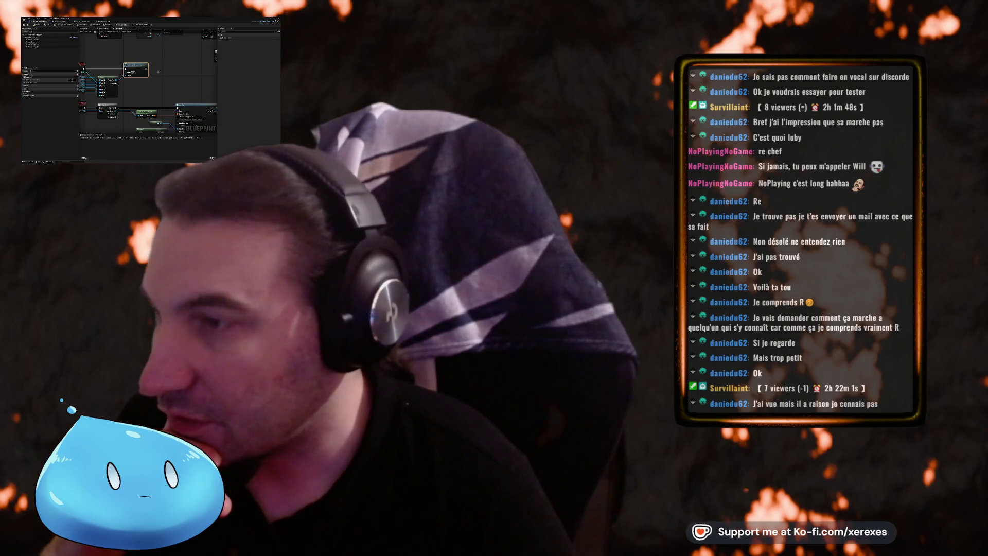
pyautogui.scroll(-3, 158, 72)
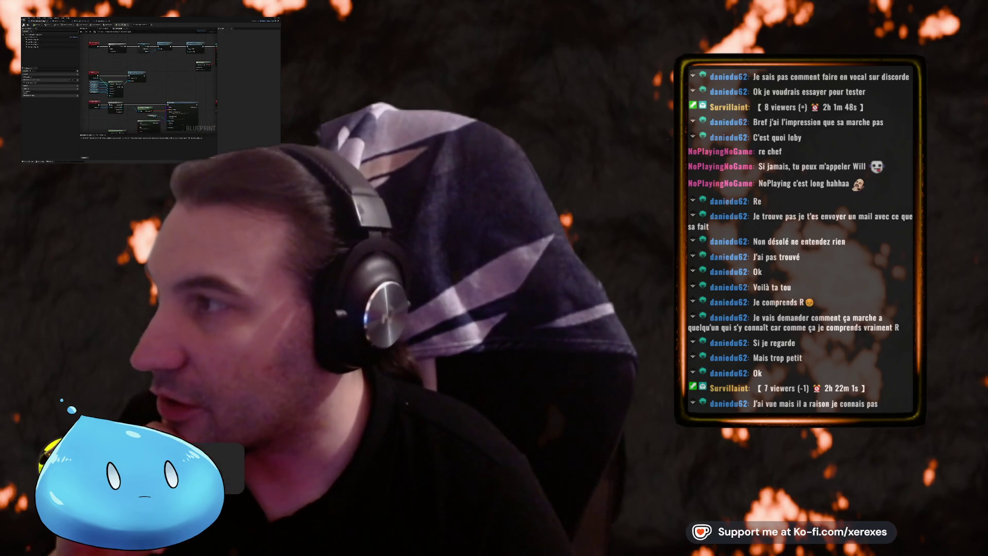
pyautogui.scroll(-3, 103, 54)
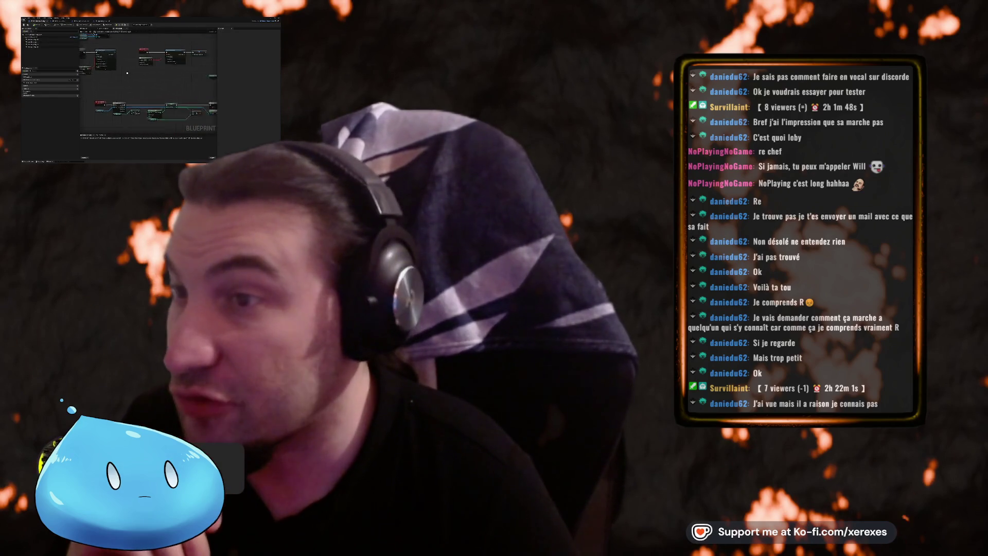
pyautogui.scroll(4, 103, 55)
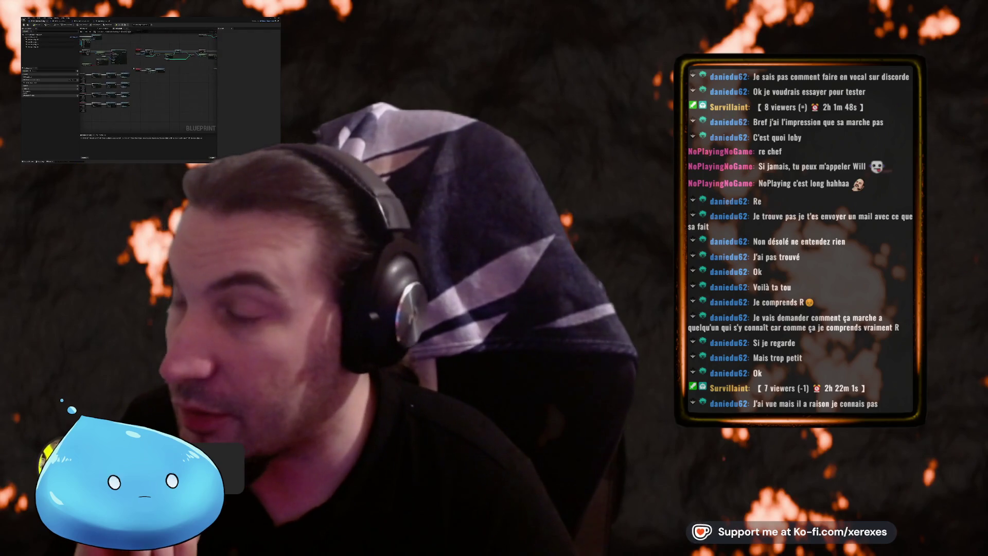
pyautogui.scroll(-2, 149, 82)
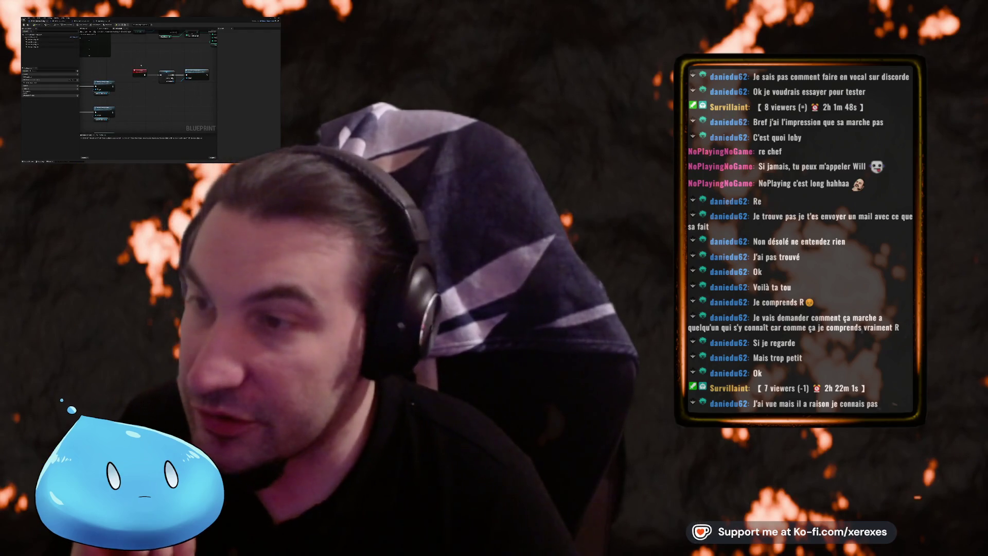
pyautogui.scroll(3, 141, 64)
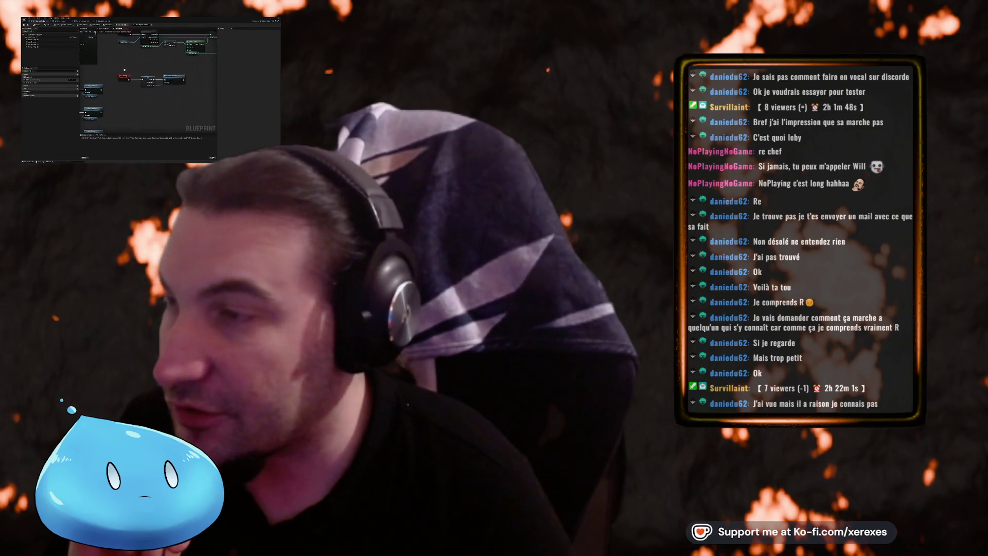
pyautogui.moveTo(149, 95); pyautogui.dragTo(125, 84)
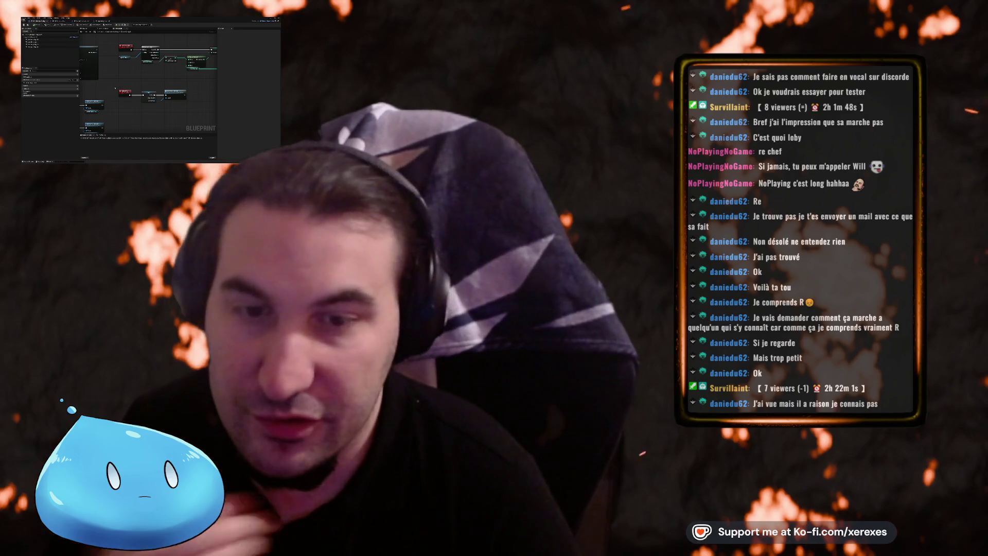
pyautogui.click(123, 92)
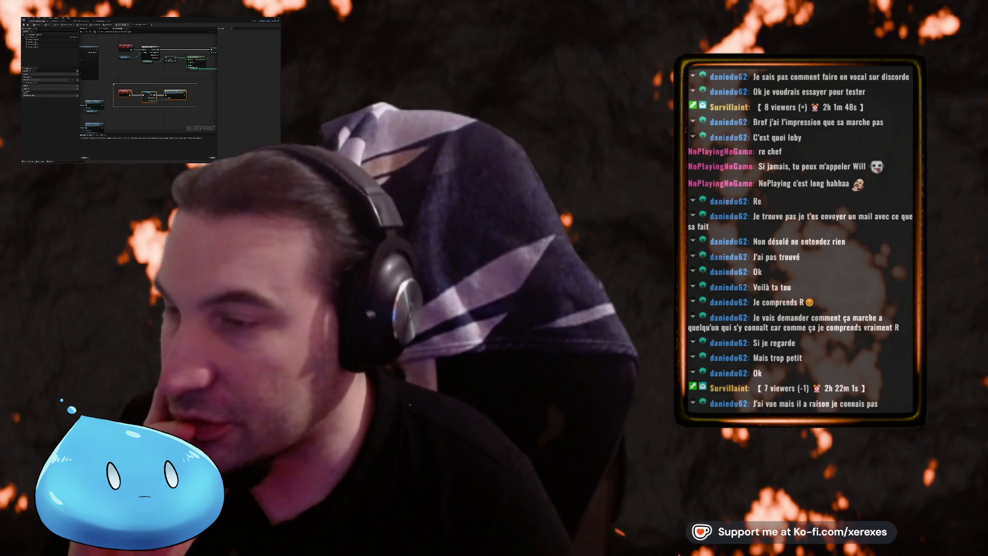
pyautogui.moveTo(197, 107); pyautogui.dragTo(205, 111)
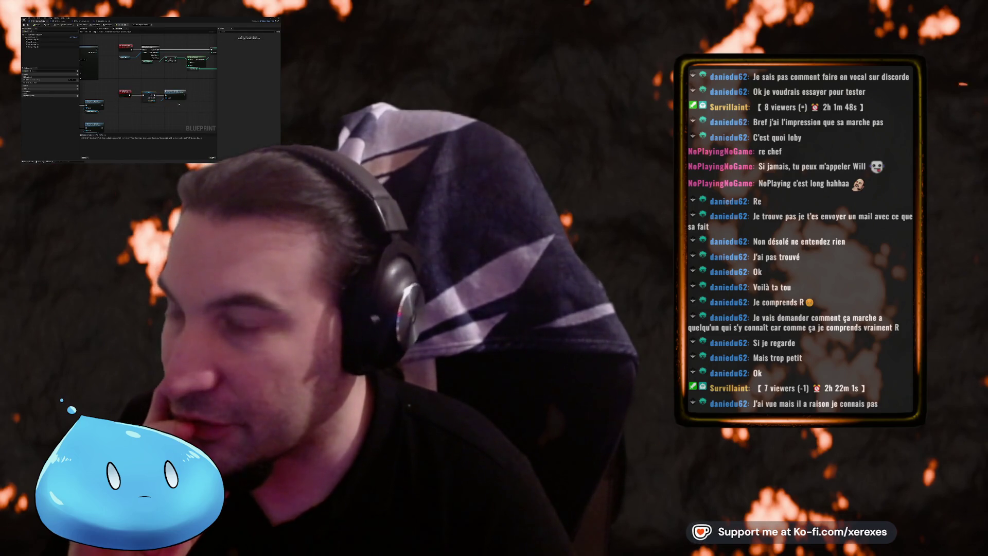
# - Switch windows with Alt+Tab to bring the alarm light's Event Graph back
pyautogui.scroll(-2, 114, 84)
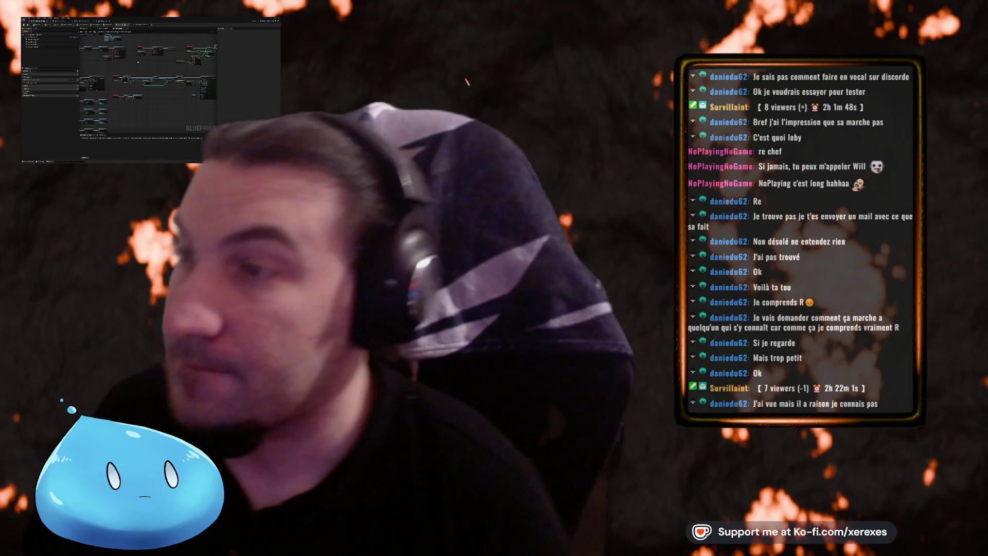
pyautogui.scroll(-2, 148, 83)
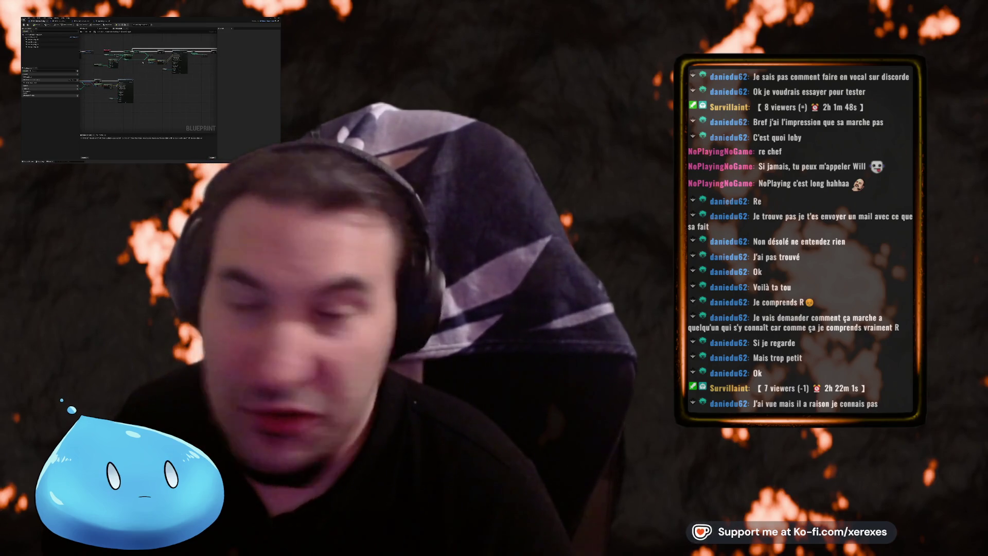
pyautogui.hotkey('alt', 'Tab')
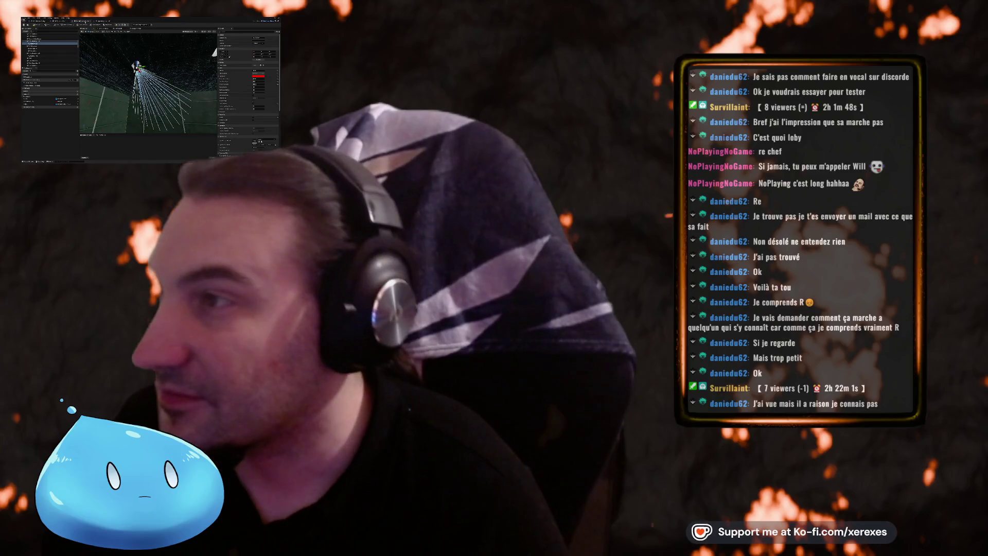
pyautogui.hotkey('alt', 'Tab')
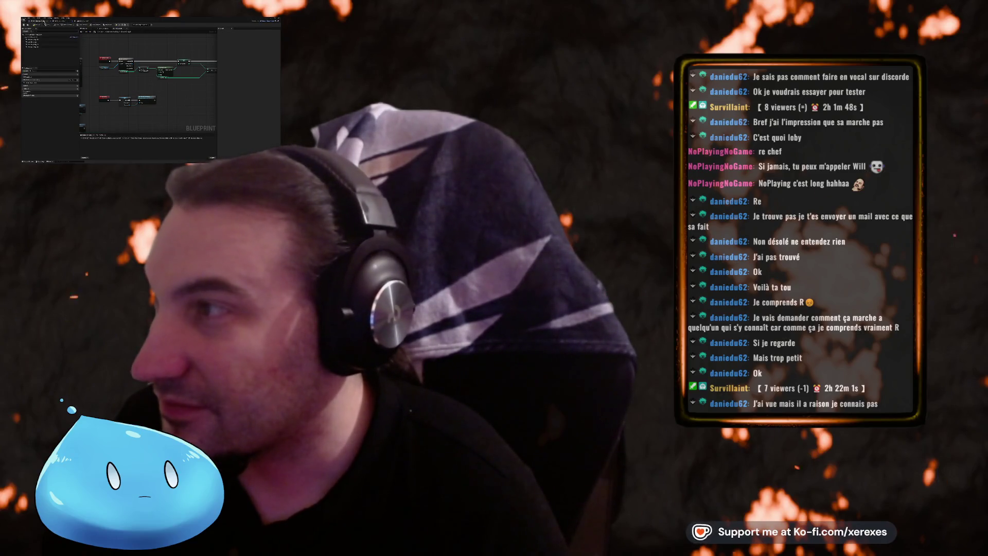
pyautogui.hotkey('alt', 'Tab')
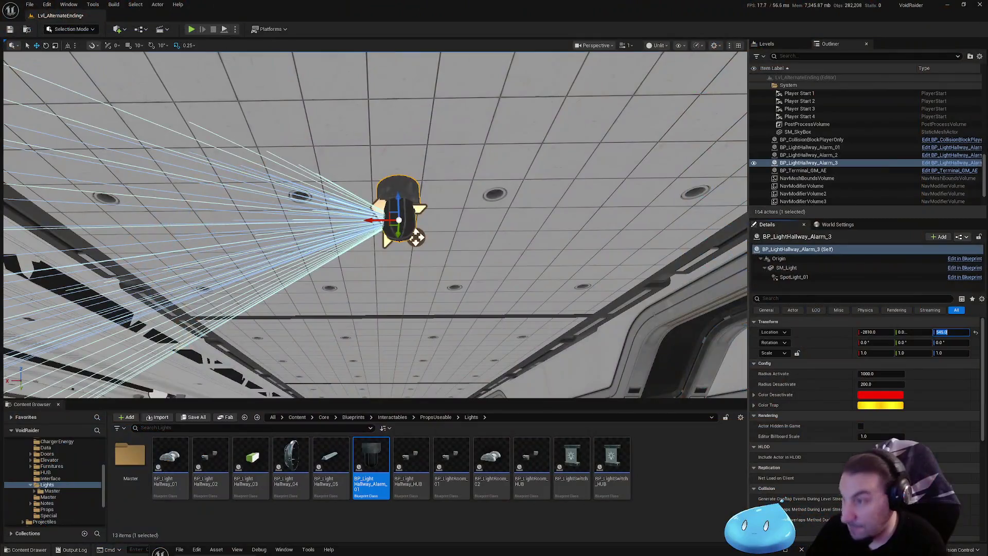
# - Pull the viewport back along the hallway to see the ceiling alarm light
pyautogui.moveTo(365, 181)
pyautogui.mouseDown()
pyautogui.moveTo(355, 206)
pyautogui.moveTo(365, 181)
pyautogui.mouseUp()
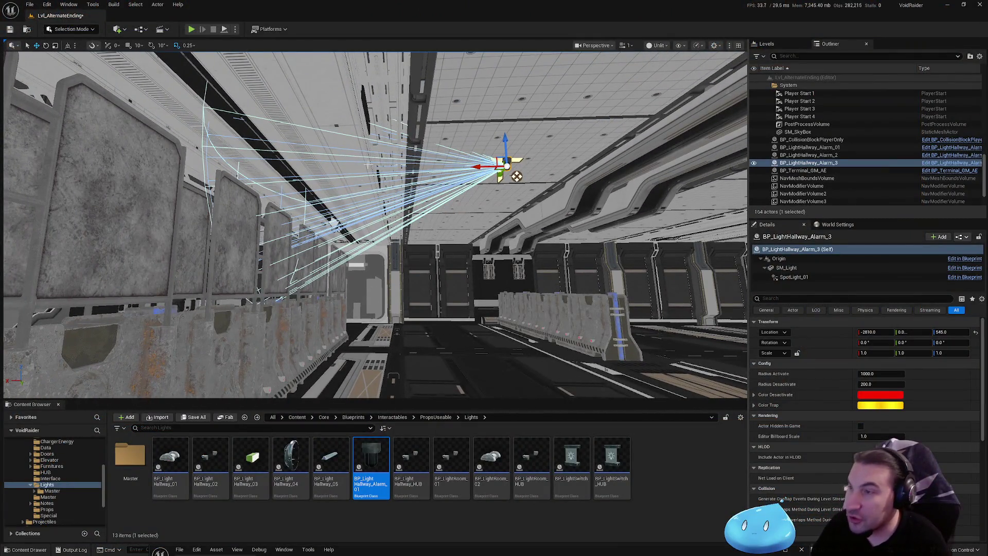
# - Duplicate the third alarm light and slide the copy further down the hallway
pyautogui.hotkey('ctrl', 'd')
pyautogui.moveTo(487, 167)
pyautogui.mouseDown()
pyautogui.moveTo(243, 167)
pyautogui.moveTo(371, 226)
pyautogui.mouseUp()
pyautogui.moveTo(582, 174)
pyautogui.mouseDown()
pyautogui.moveTo(607, 162)
pyautogui.moveTo(368, 164)
pyautogui.mouseUp()
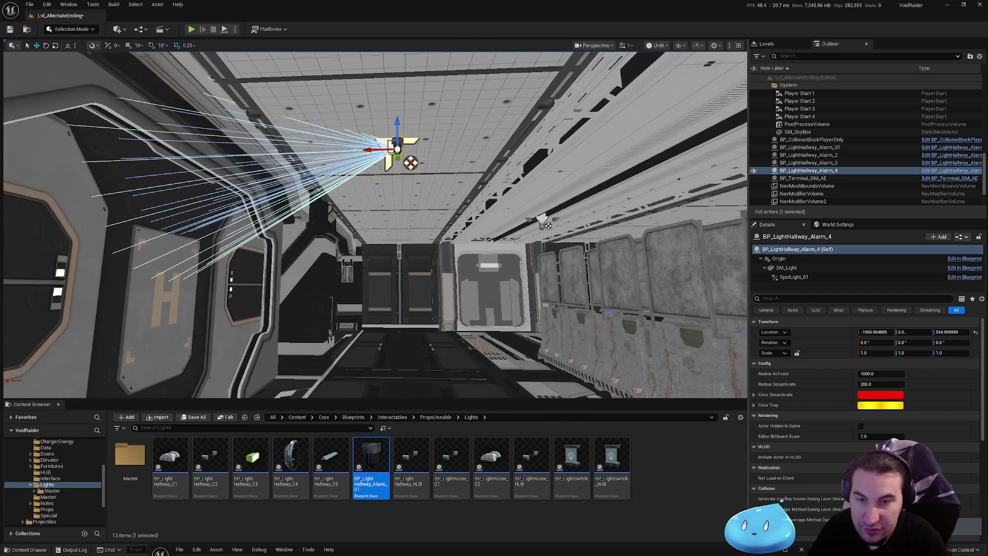
pyautogui.scroll(-3, 376, 225)
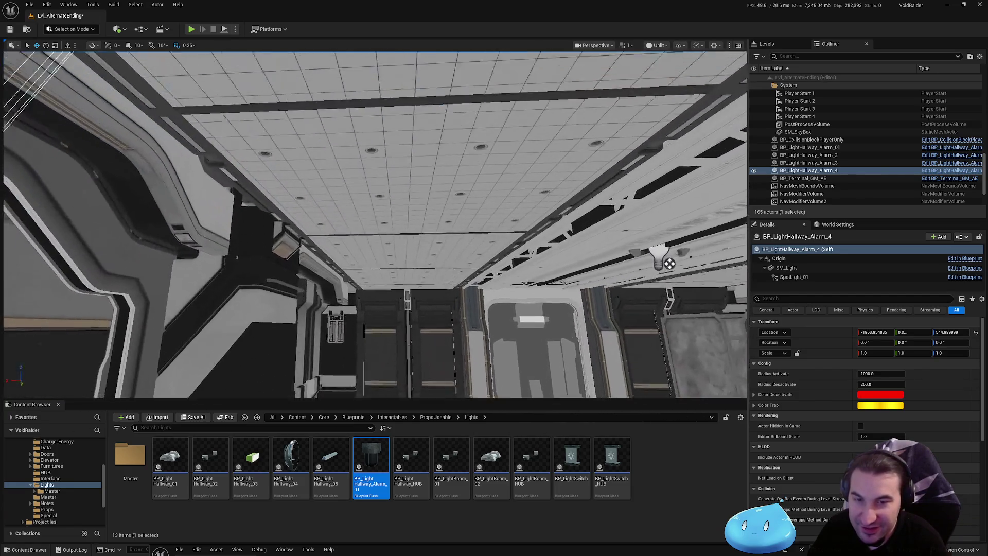
pyautogui.moveTo(460, 227)
pyautogui.mouseDown()
pyautogui.moveTo(461, 187)
pyautogui.moveTo(438, 211)
pyautogui.mouseUp()
pyautogui.moveTo(369, 274)
pyautogui.mouseDown()
pyautogui.moveTo(370, 256)
pyautogui.moveTo(338, 262)
pyautogui.moveTo(404, 245)
pyautogui.moveTo(453, 186)
pyautogui.mouseUp()
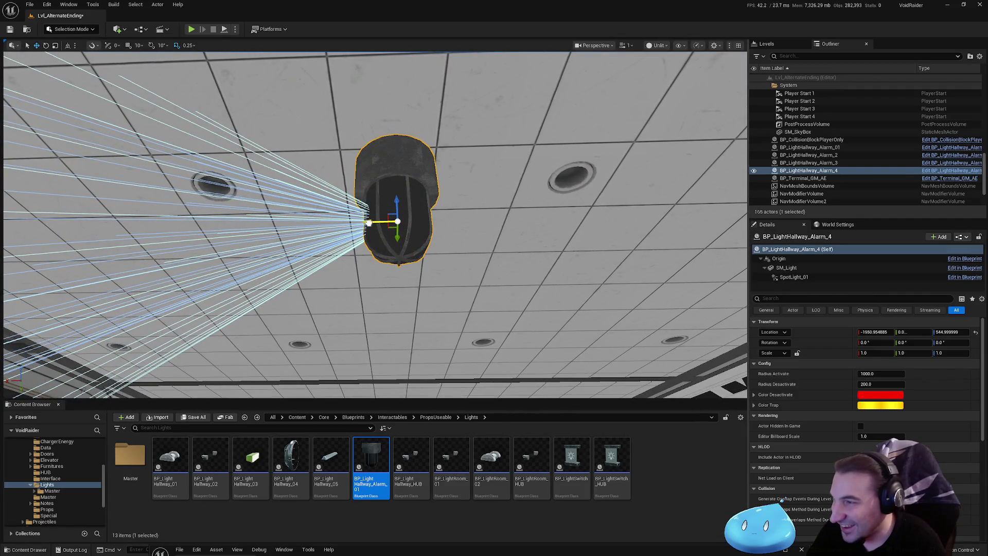
pyautogui.moveTo(369, 222); pyautogui.dragTo(363, 222)
# - Set the new light's Location to X -1950 and Z 545
pyautogui.click(867, 332)
pyautogui.write('-1950')
pyautogui.press('Return')
pyautogui.moveTo(945, 333); pyautogui.dragTo(957, 332)
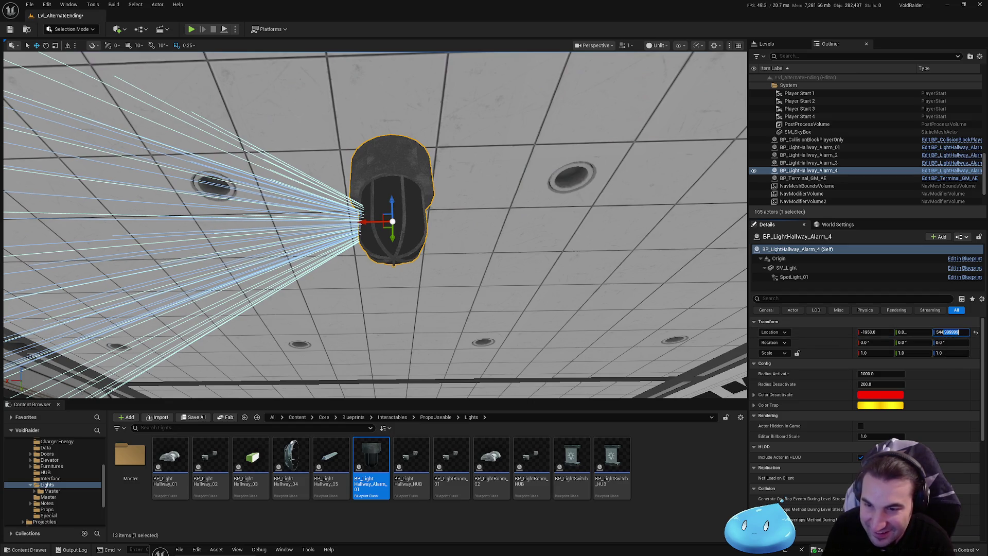
pyautogui.press('BackSpace')
pyautogui.write('5')
pyautogui.press('Return')
pyautogui.moveTo(360, 232)
pyautogui.mouseDown()
pyautogui.moveTo(260, 154)
pyautogui.moveTo(226, 170)
pyautogui.mouseUp()
pyautogui.keyDown('shift'); pyautogui.click(849, 148); pyautogui.keyUp('shift')
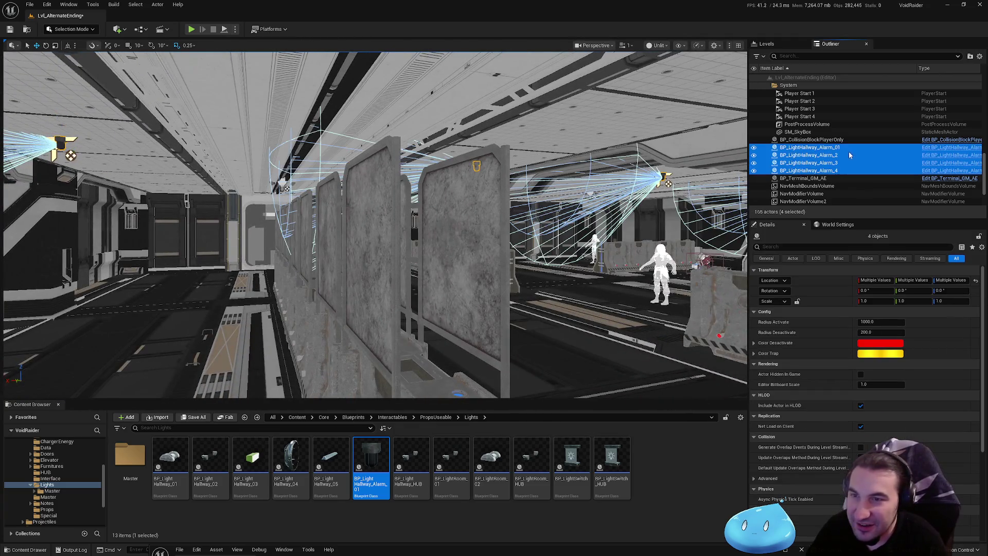
# - Rename the lights to BP_LightHallway_Alarm_02, Alarm_03 and Alarm_04 in the Outliner
pyautogui.click(839, 156)
pyautogui.press('Return')
pyautogui.click(847, 164)
pyautogui.click(847, 163)
pyautogui.write('0')
pyautogui.press('Return')
pyautogui.click(837, 172)
pyautogui.click(837, 172)
pyautogui.write('0')
pyautogui.press('Return')
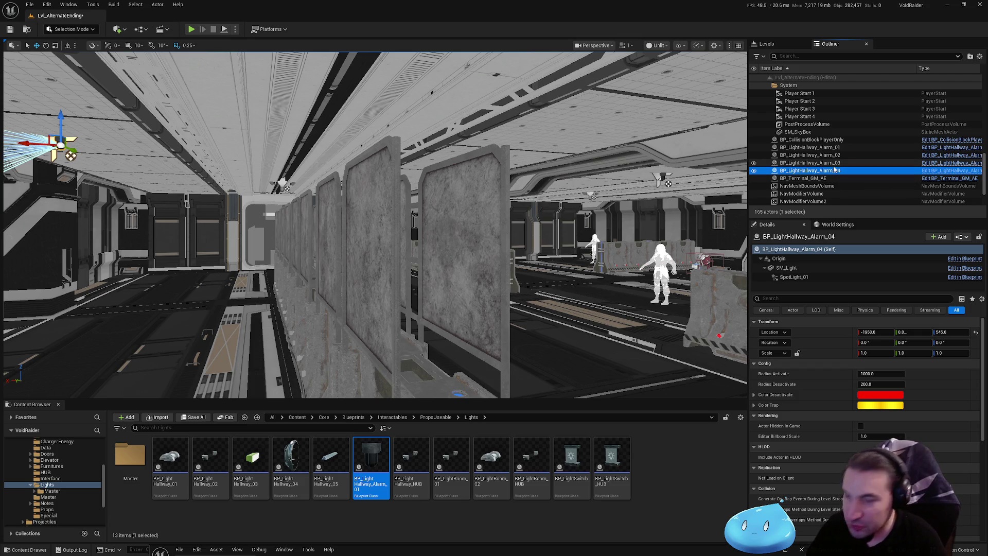
# - Move all four alarm lights into the LevelDesign > Props > Lights folder
pyautogui.keyDown('shift'); pyautogui.click(808, 147); pyautogui.keyUp('shift')
pyautogui.scroll(5, 803, 159)
pyautogui.moveTo(790, 165); pyautogui.dragTo(790, 132)
# - Alt-drag a copy of the first alarm light further along the corridor and rough-position it
pyautogui.doubleClick(823, 167)
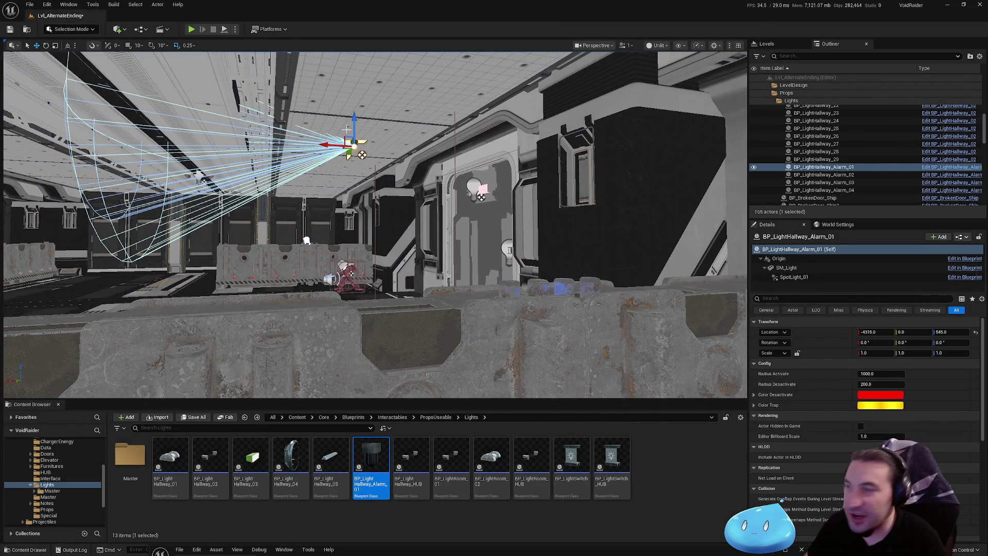
pyautogui.moveTo(347, 129)
pyautogui.mouseDown()
pyautogui.moveTo(350, 145)
pyautogui.moveTo(710, 162)
pyautogui.mouseUp()
pyautogui.press('f')
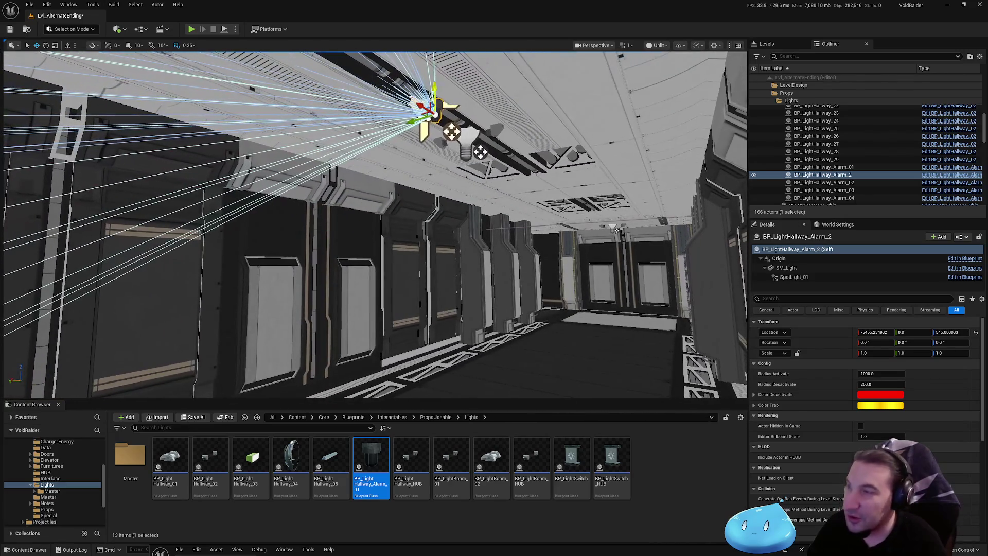
pyautogui.moveTo(428, 111); pyautogui.dragTo(607, 222)
pyautogui.moveTo(440, 148); pyautogui.dragTo(175, 224)
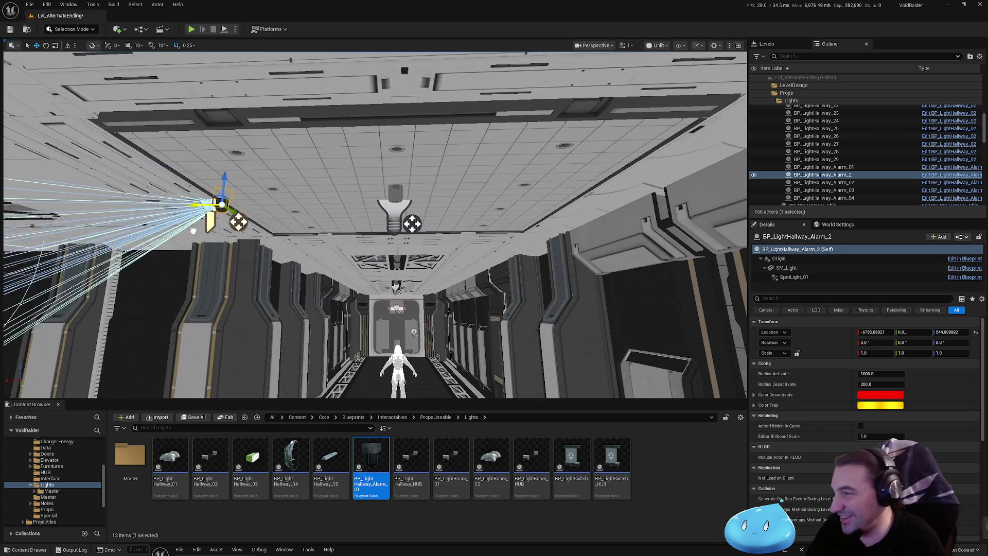
pyautogui.moveTo(218, 234); pyautogui.dragTo(215, 230)
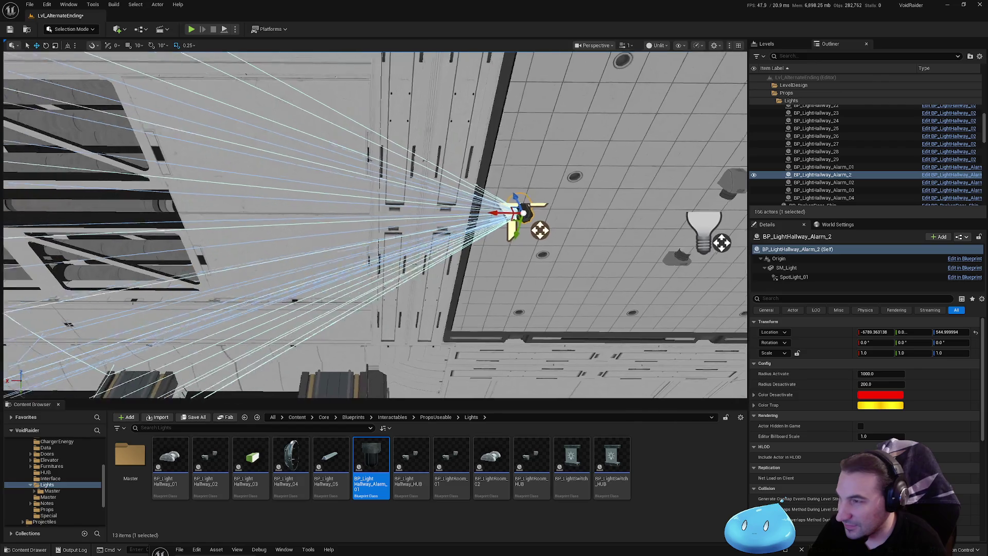
pyautogui.moveTo(511, 213)
pyautogui.mouseDown()
pyautogui.moveTo(446, 214)
pyautogui.moveTo(370, 250)
pyautogui.mouseUp()
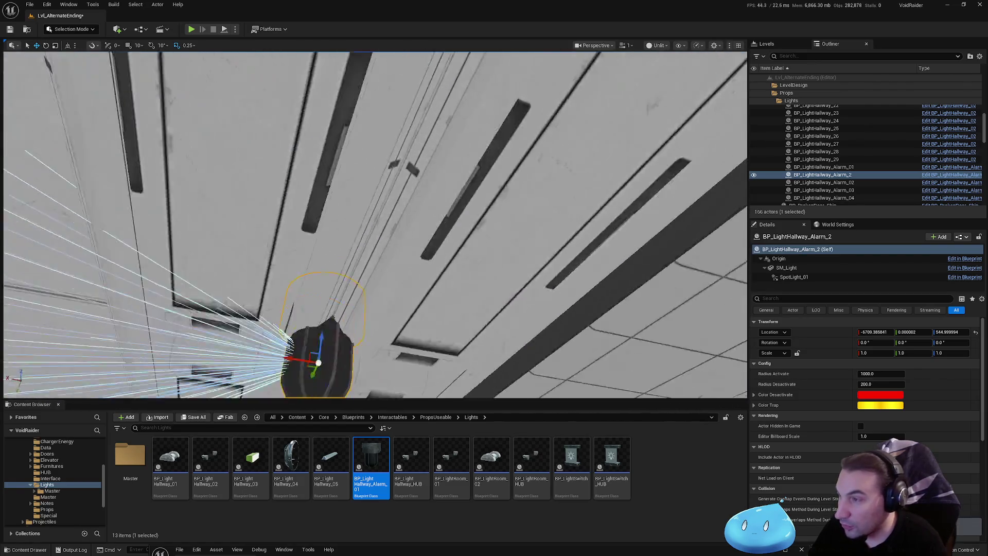
pyautogui.moveTo(376, 321); pyautogui.dragTo(377, 309)
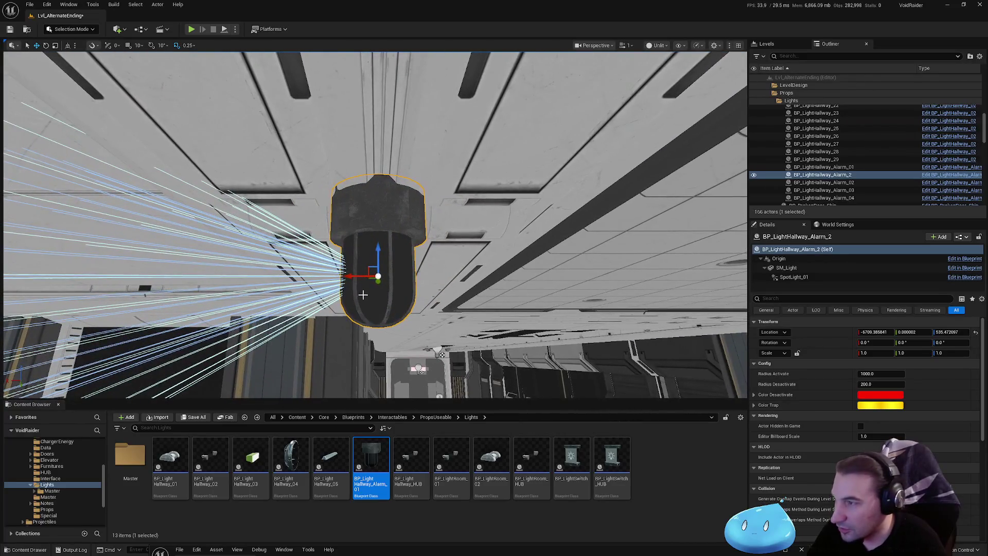
pyautogui.moveTo(349, 277); pyautogui.dragTo(357, 276)
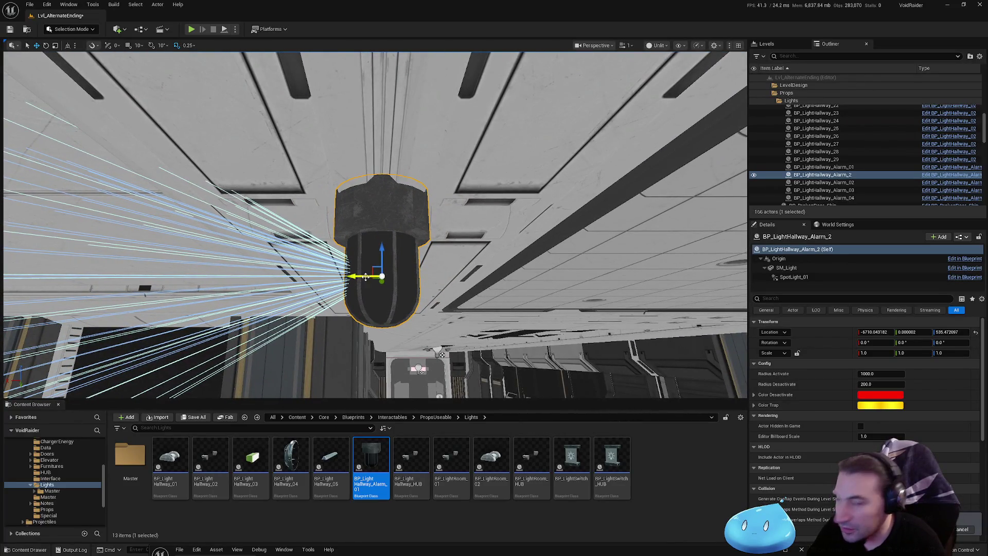
# - Set the new light's location to Z 535.5 and X -6710
pyautogui.click(948, 332)
pyautogui.write('535.5')
pyautogui.press('Return')
pyautogui.click(875, 332)
pyautogui.write('-6710')
pyautogui.press('Return')
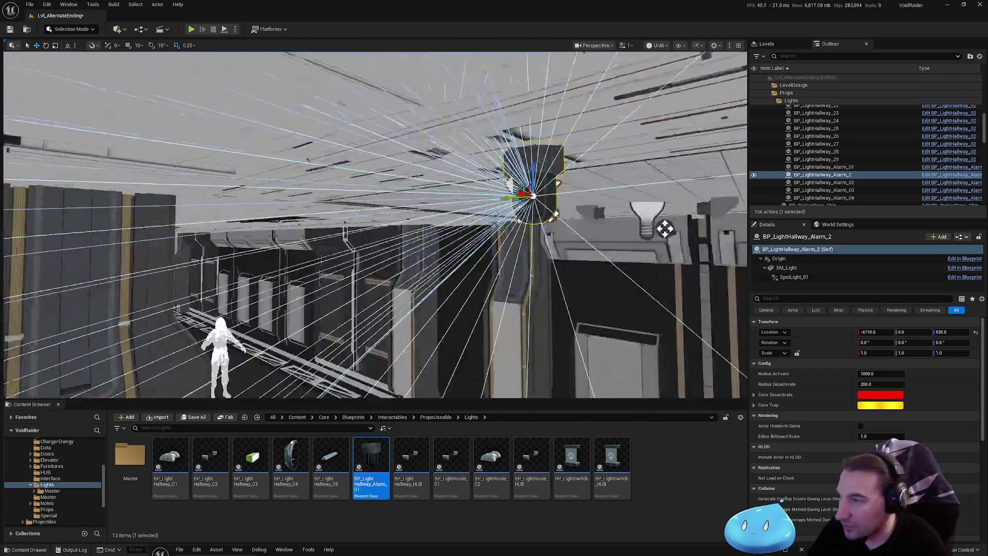
pyautogui.press('s')
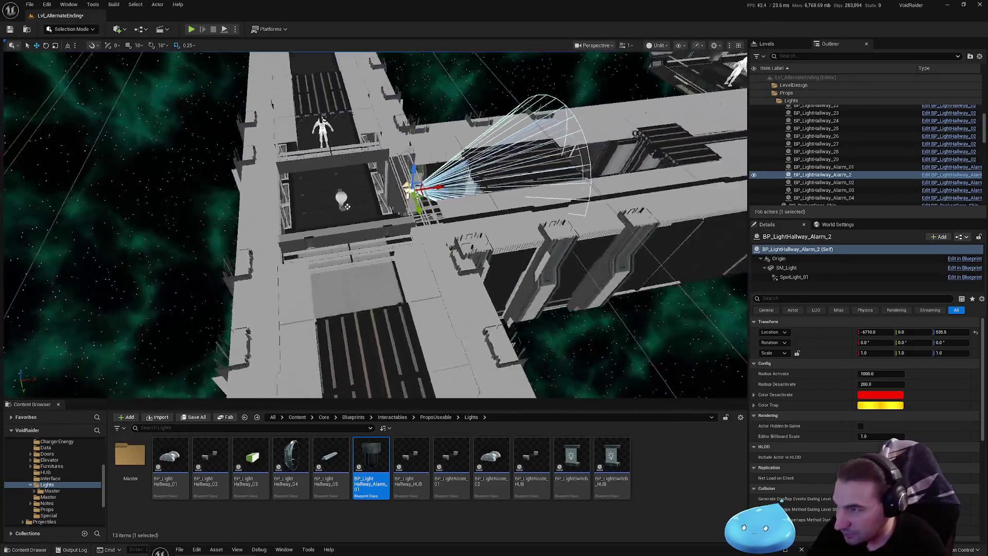
# - Duplicate the alarm light with Ctrl+D and move the copy into the side corridor
pyautogui.press('s')
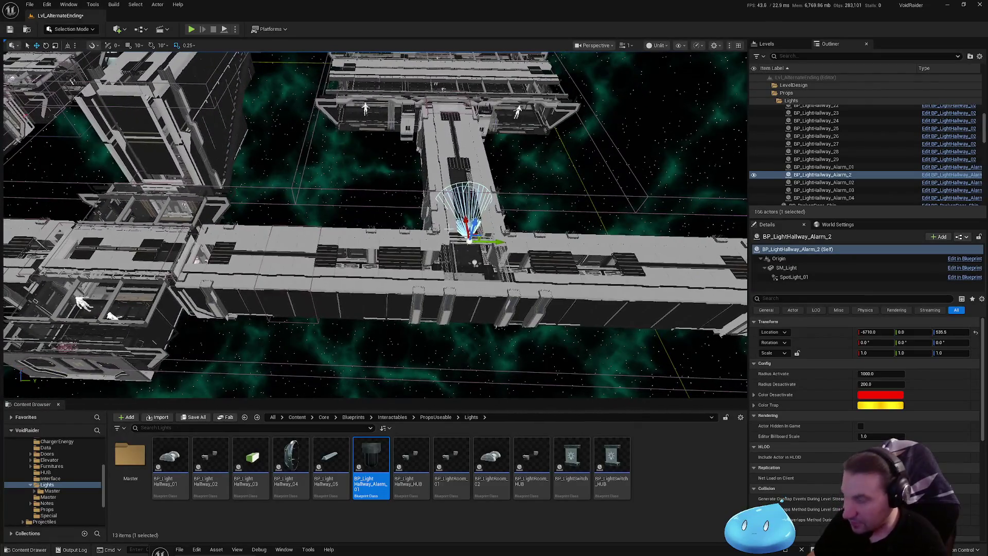
pyautogui.hotkey('ctrl', 'd')
pyautogui.moveTo(501, 245); pyautogui.dragTo(141, 230)
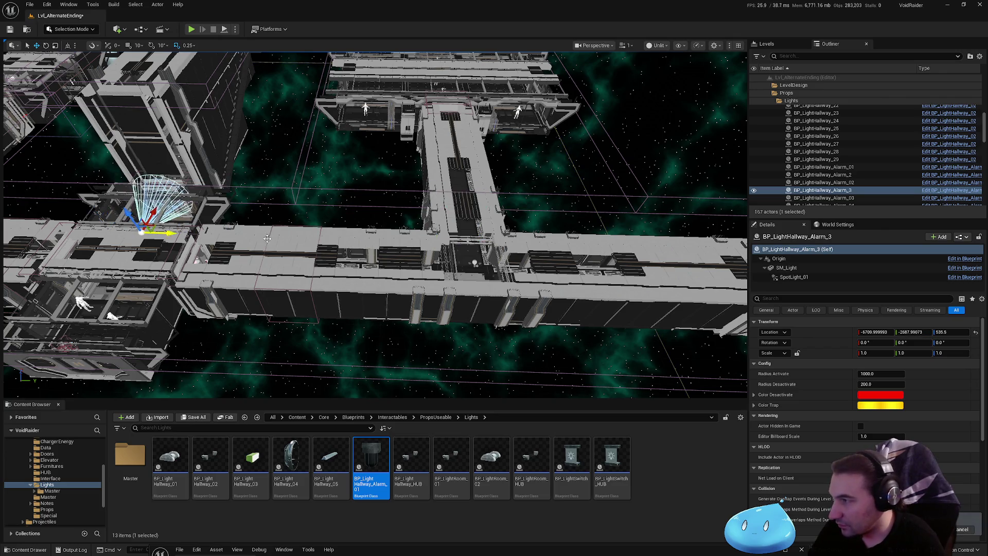
pyautogui.press('w')
pyautogui.press('f')
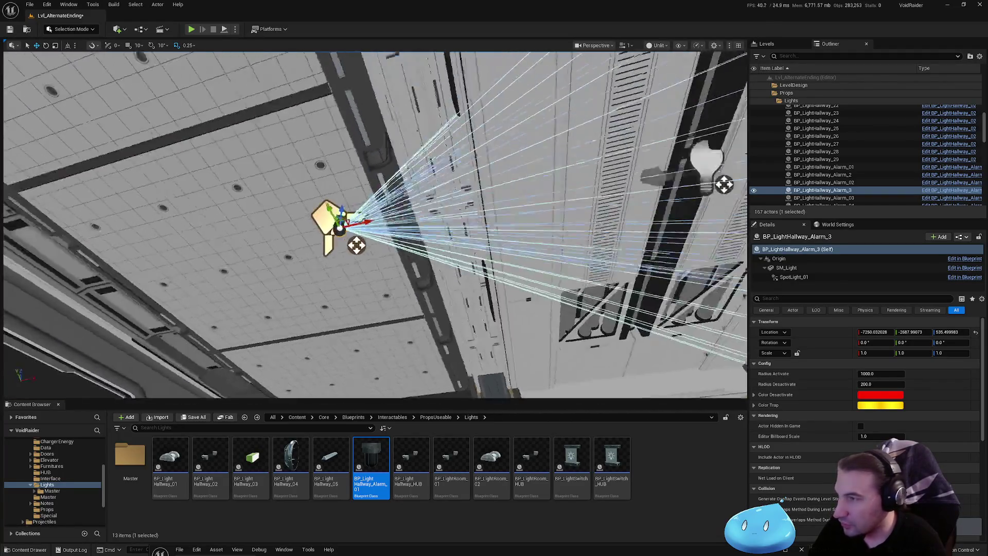
pyautogui.moveTo(464, 242); pyautogui.dragTo(464, 275)
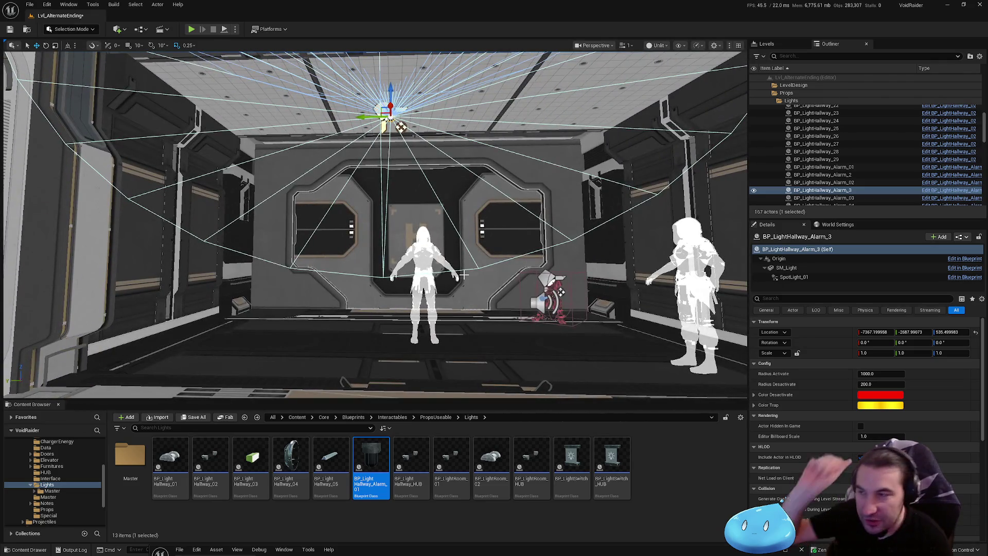
pyautogui.moveTo(464, 276); pyautogui.dragTo(464, 234)
pyautogui.moveTo(426, 200)
pyautogui.mouseDown()
pyautogui.moveTo(450, 260)
pyautogui.moveTo(447, 201)
pyautogui.moveTo(443, 231)
pyautogui.mouseUp()
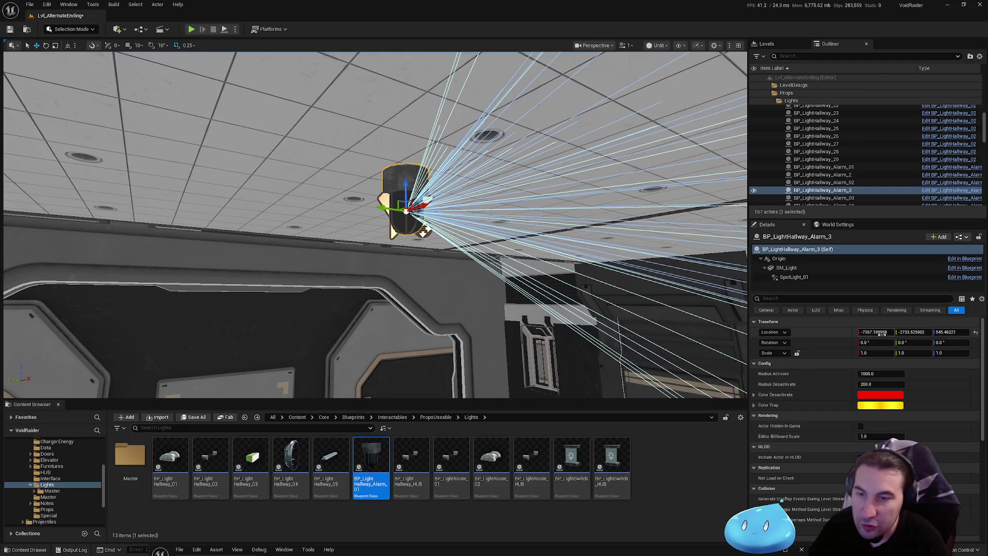
# - Set the copy's X to -7370, round Y to -2735 and trim Z to 545
pyautogui.write('-736')
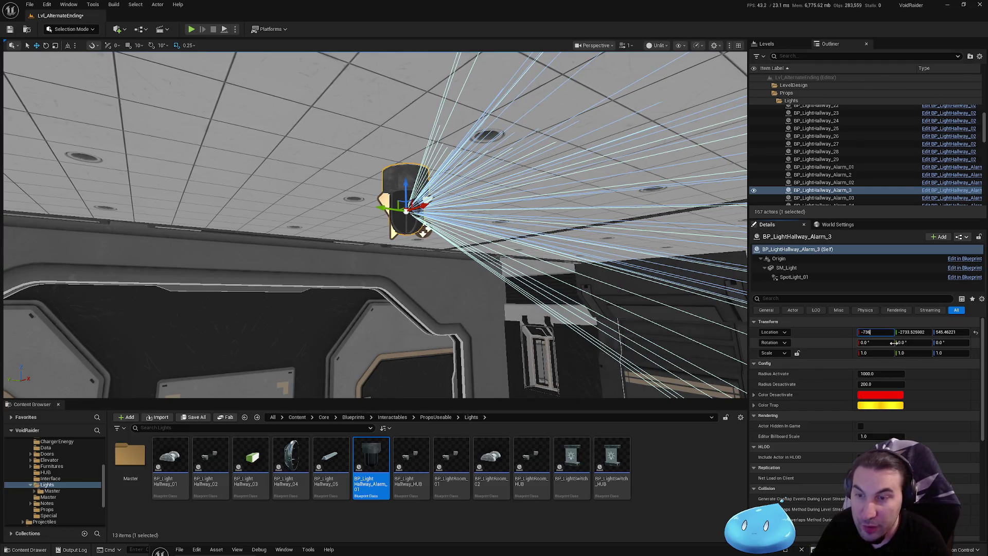
pyautogui.write('70')
pyautogui.press('Return')
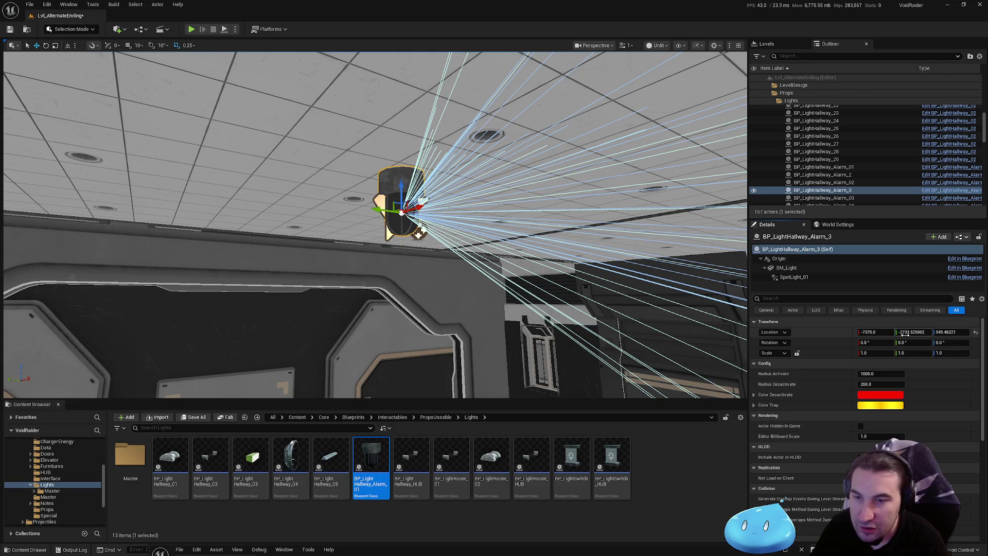
pyautogui.moveTo(909, 332); pyautogui.dragTo(926, 333)
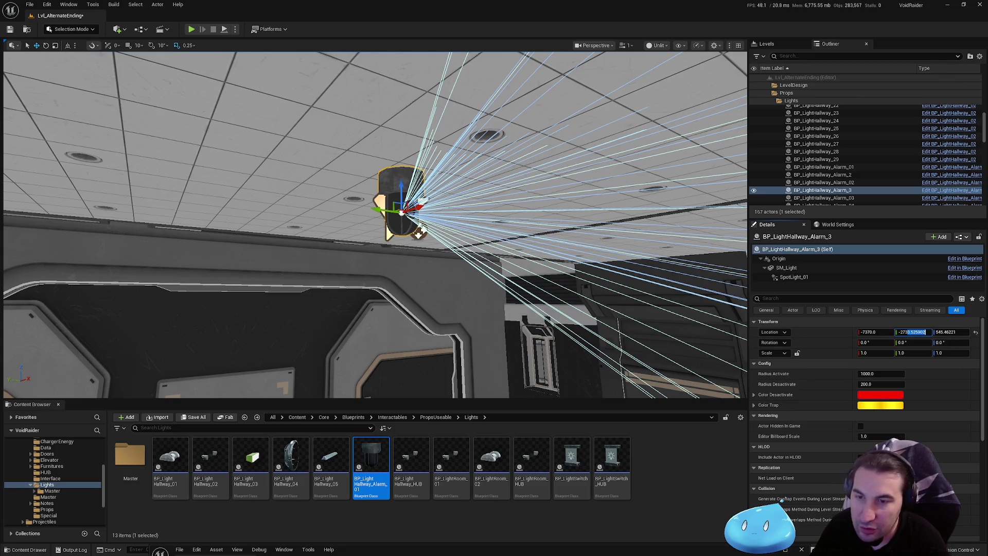
pyautogui.write('5')
pyautogui.press('Return')
pyautogui.click(947, 332)
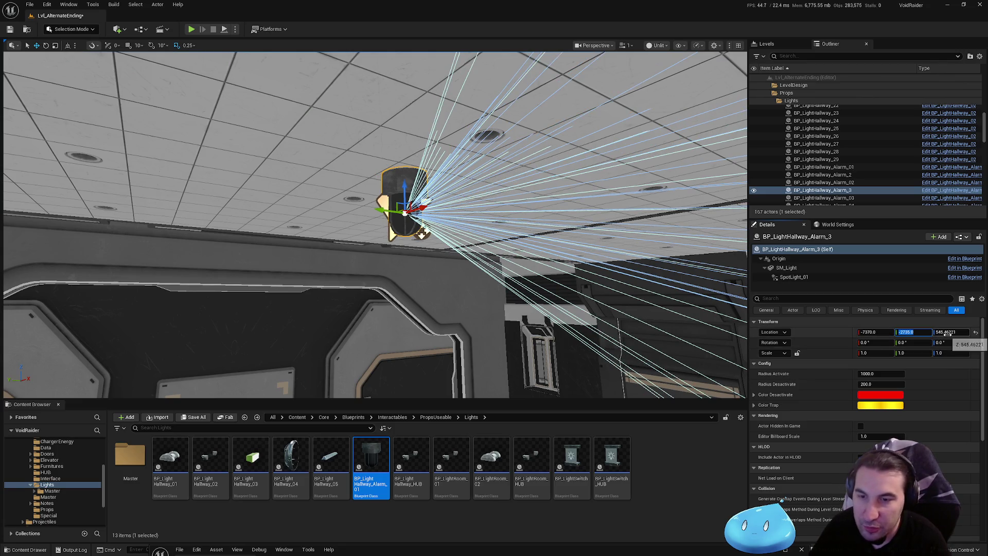
pyautogui.click(947, 332)
pyautogui.press('Delete')
pyautogui.press('Delete')
pyautogui.press('Delete')
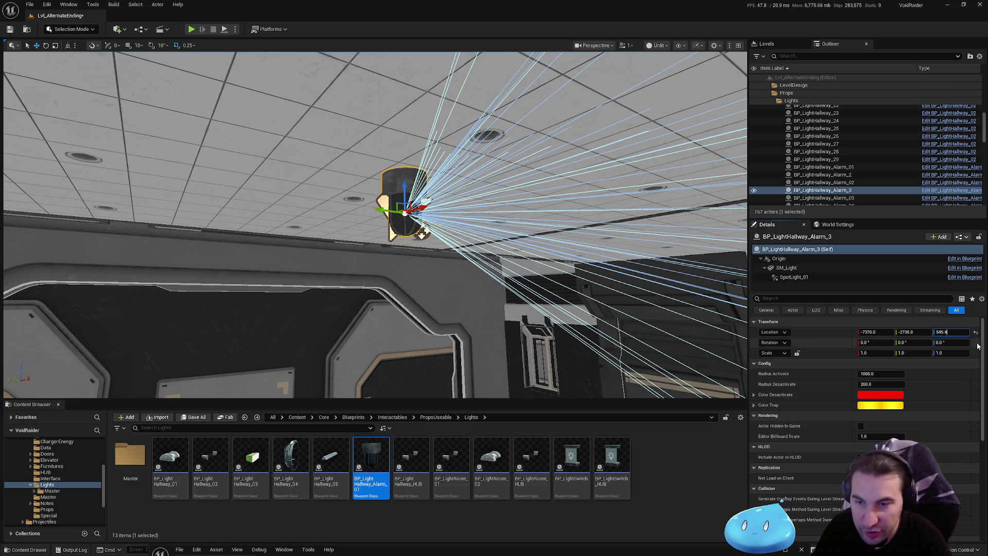
pyautogui.press('Return')
# - Nudge the light upward, then re-enter height 545 and round Y back to -2735
pyautogui.moveTo(410, 278)
pyautogui.mouseDown()
pyautogui.moveTo(329, 264)
pyautogui.moveTo(360, 265)
pyautogui.moveTo(429, 160)
pyautogui.moveTo(448, 242)
pyautogui.mouseUp()
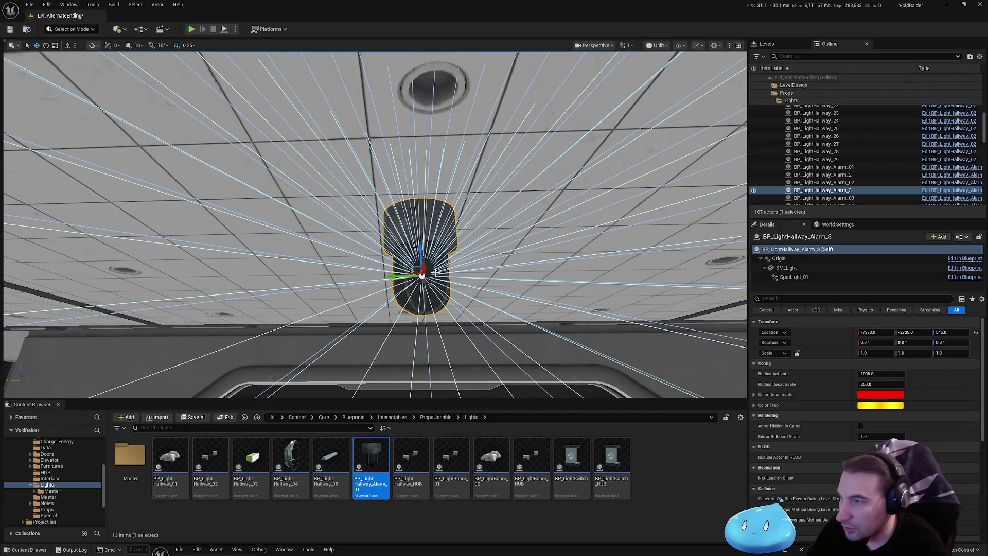
pyautogui.moveTo(395, 276); pyautogui.dragTo(423, 251)
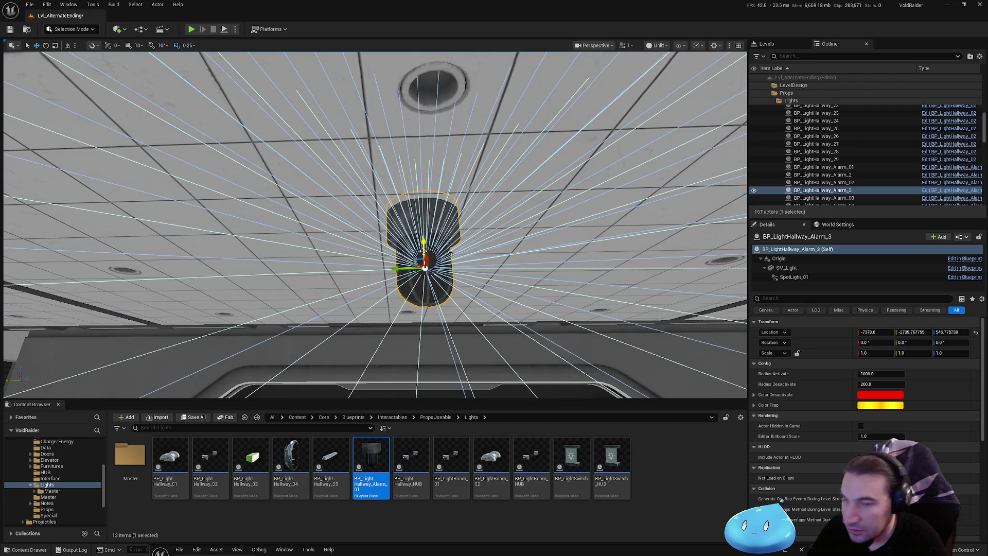
pyautogui.click(953, 332)
pyautogui.write('545')
pyautogui.press('Return')
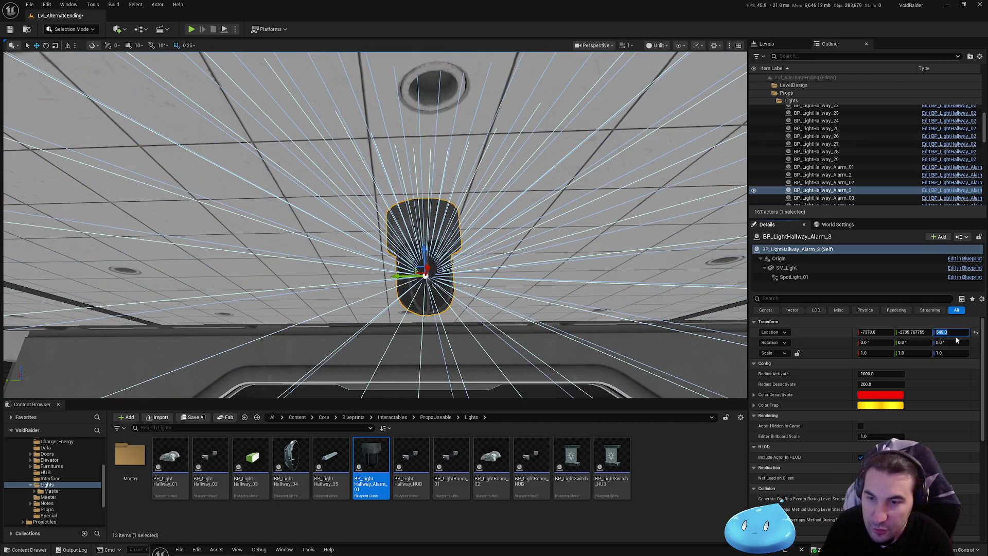
pyautogui.click(912, 332)
pyautogui.moveTo(911, 332); pyautogui.dragTo(942, 337)
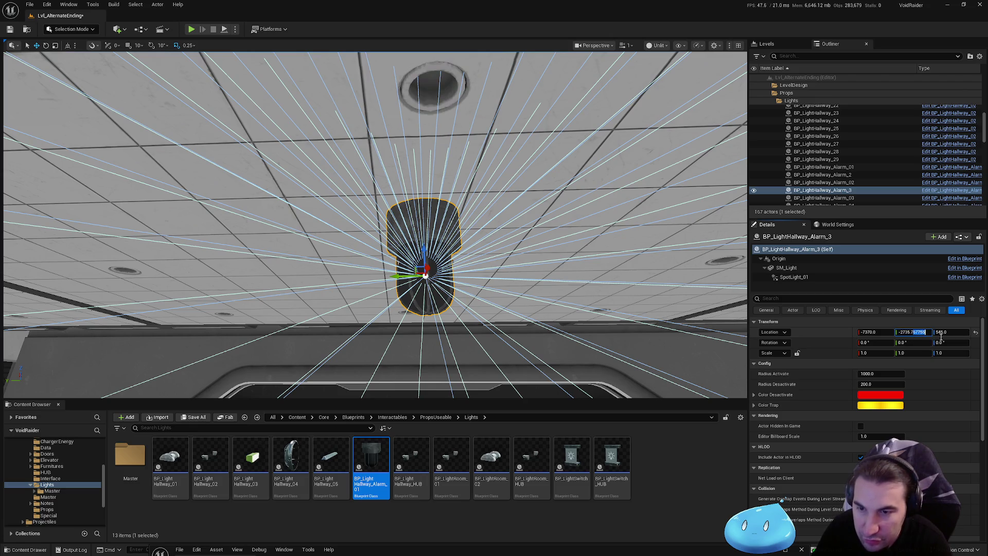
pyautogui.press('Return')
pyautogui.scroll(-10, 374, 225)
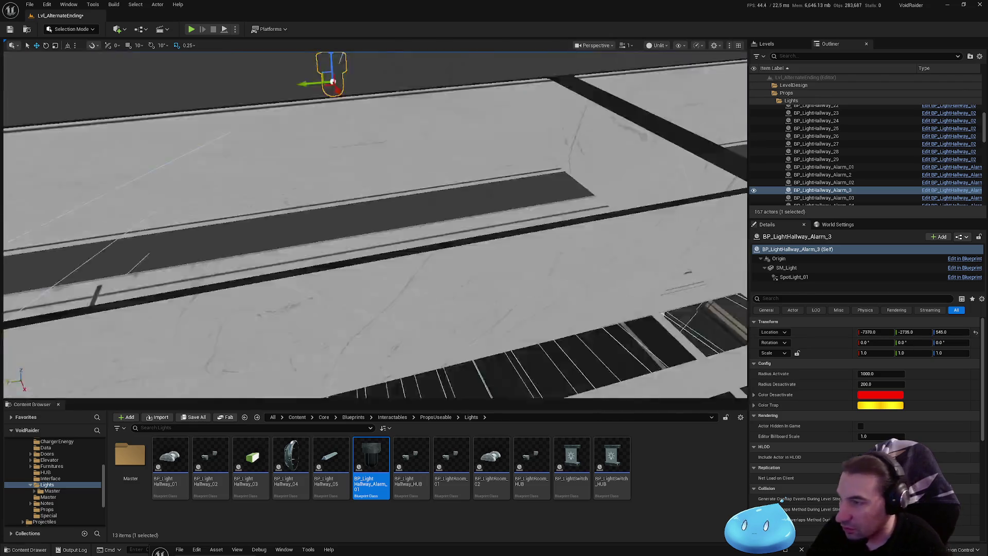
# - Duplicate the alarm light as Alarm_4 and move it onto the ceiling further along the corridor
pyautogui.scroll(-10, 532, 277)
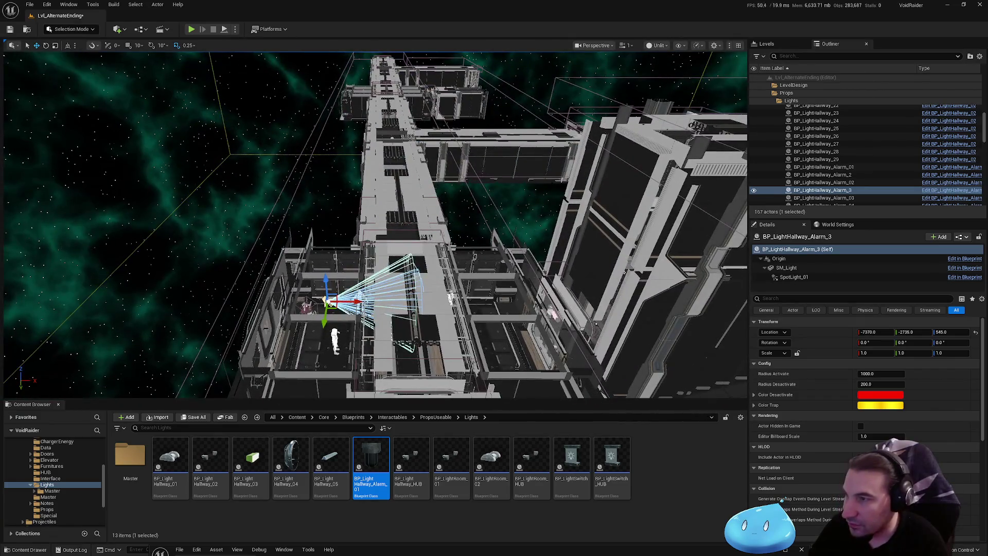
pyautogui.hotkey('ctrl', 'd')
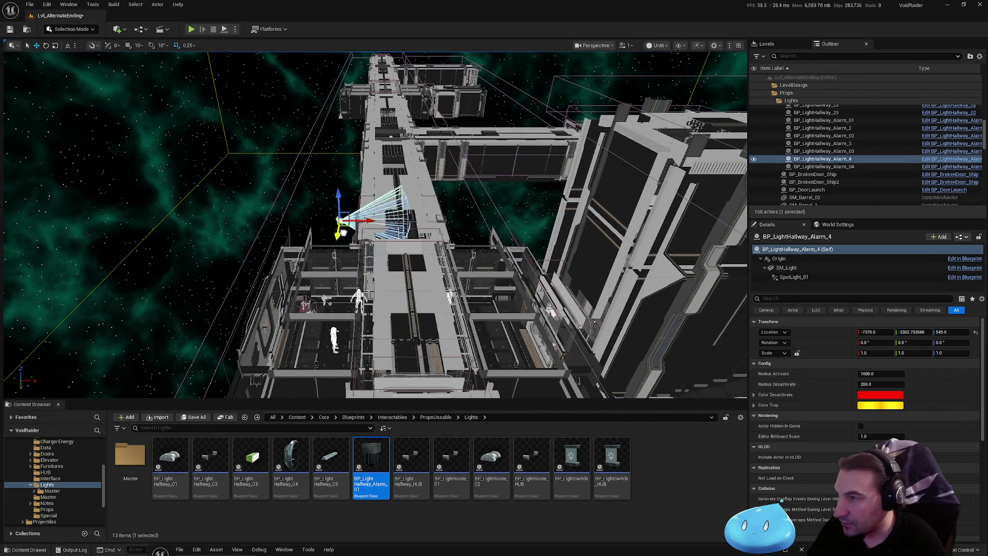
pyautogui.moveTo(342, 232); pyautogui.dragTo(357, 159)
pyautogui.scroll(10, 413, 148)
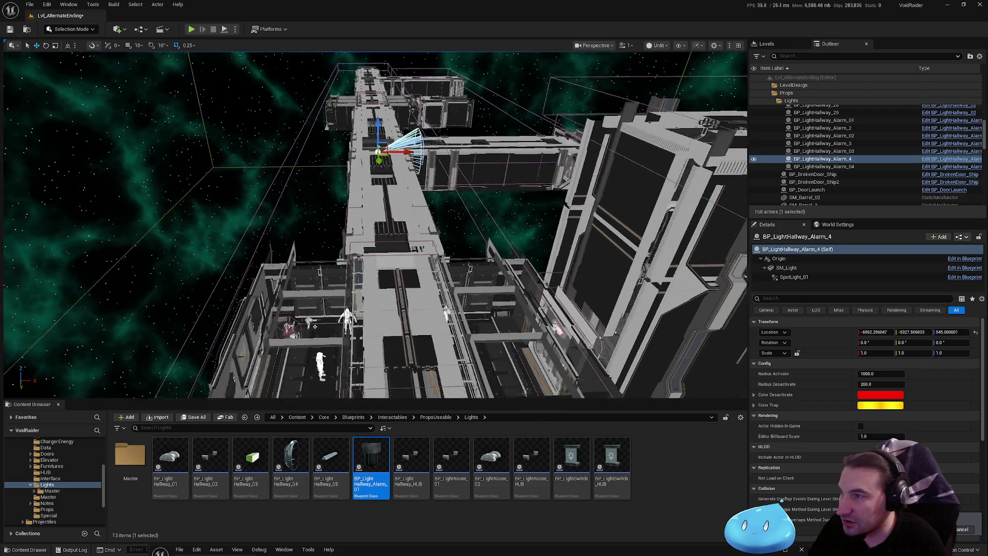
pyautogui.scroll(10, 375, 224)
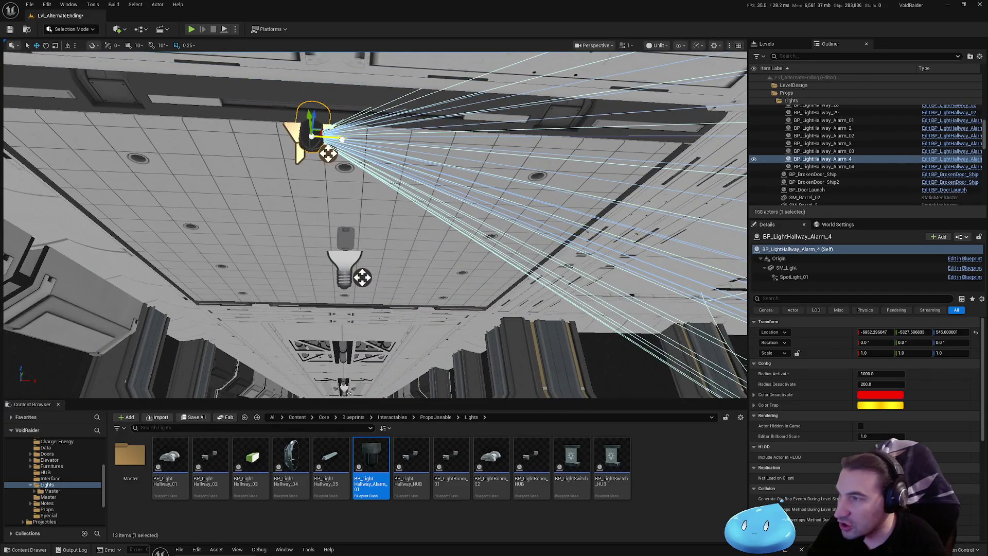
pyautogui.moveTo(337, 136); pyautogui.dragTo(685, 157)
pyautogui.scroll(5, 564, 133)
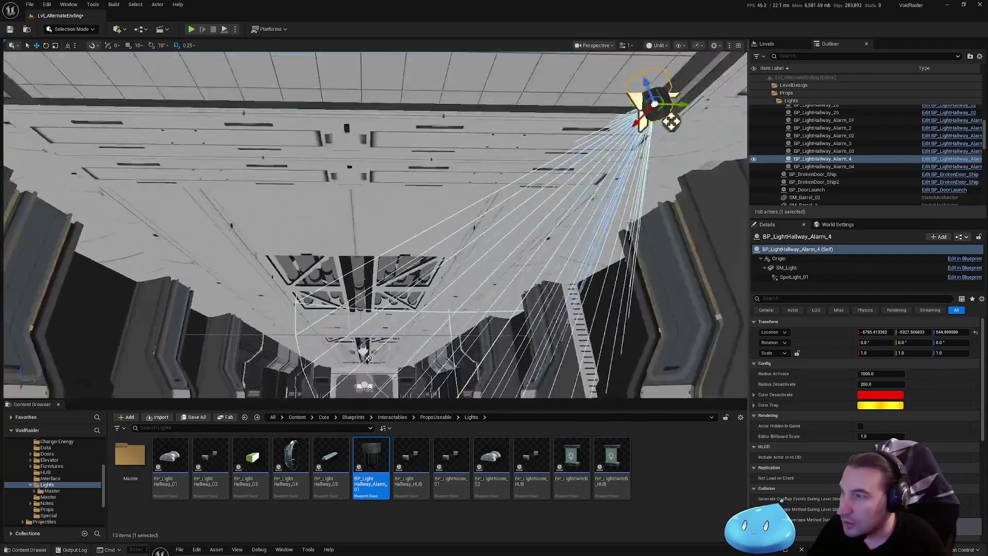
pyautogui.moveTo(569, 161); pyautogui.dragTo(369, 166)
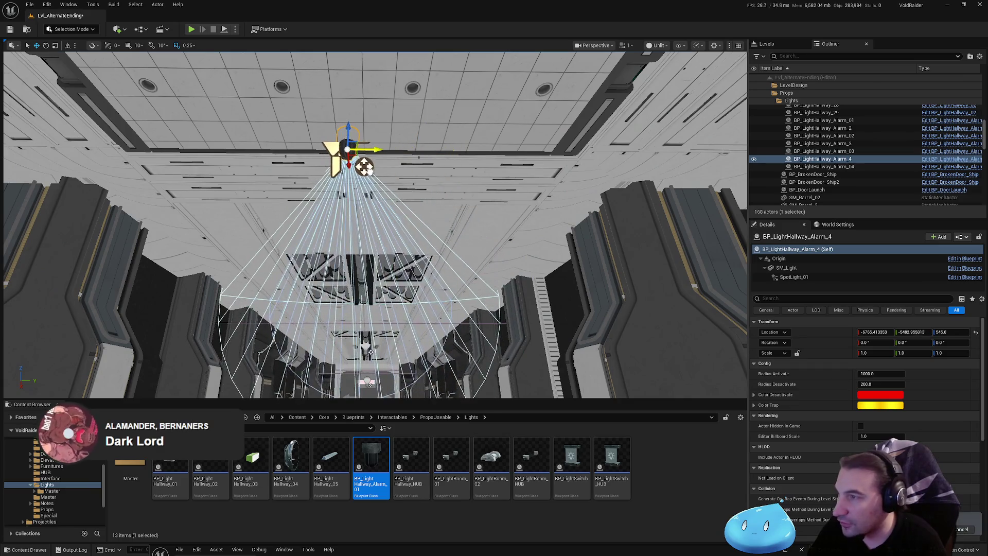
pyautogui.moveTo(356, 132)
pyautogui.mouseDown()
pyautogui.moveTo(314, 175)
pyautogui.moveTo(289, 226)
pyautogui.mouseUp()
pyautogui.moveTo(303, 261); pyautogui.dragTo(180, 260)
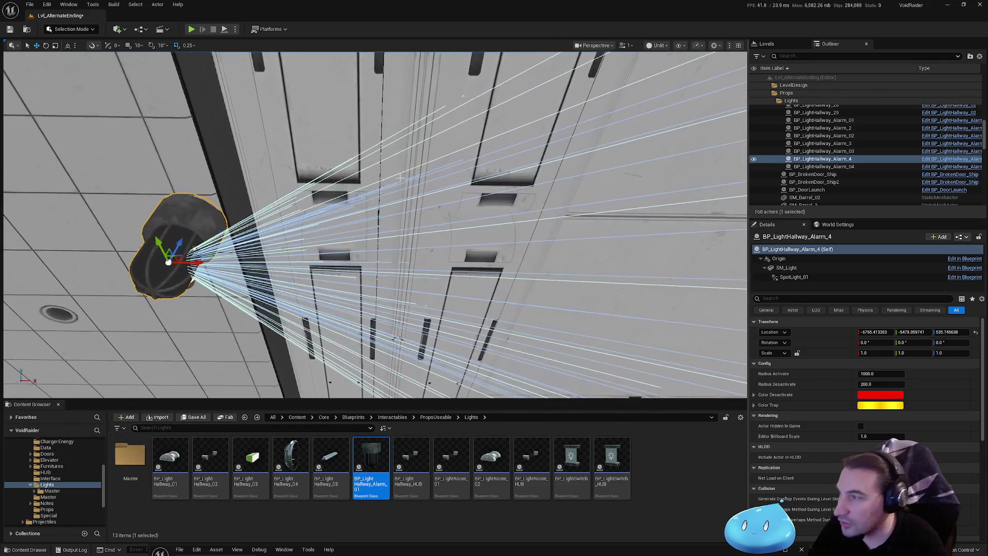
pyautogui.press('f')
pyautogui.moveTo(417, 283); pyautogui.dragTo(444, 286)
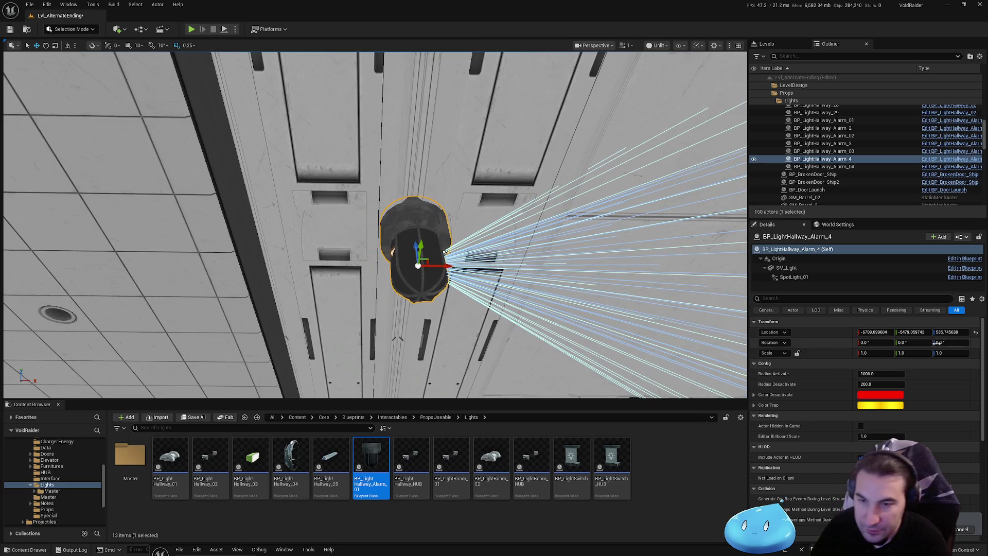
# - Round Alarm_4's X, Y and Z location values, then Alt-drag out a further copy, Alarm_5
pyautogui.moveTo(914, 332); pyautogui.dragTo(947, 337)
pyautogui.press('BackSpace')
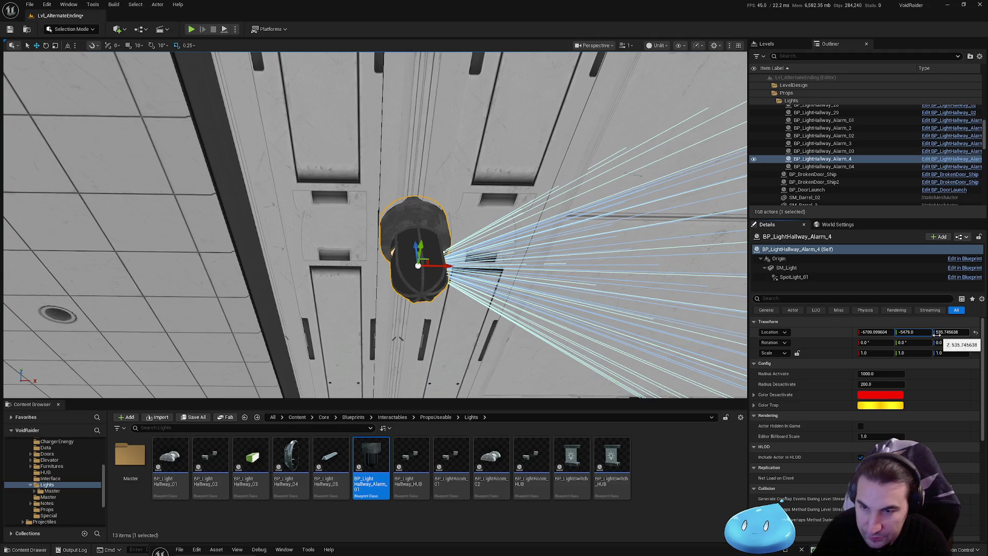
pyautogui.click(871, 332)
pyautogui.moveTo(871, 332); pyautogui.dragTo(898, 337)
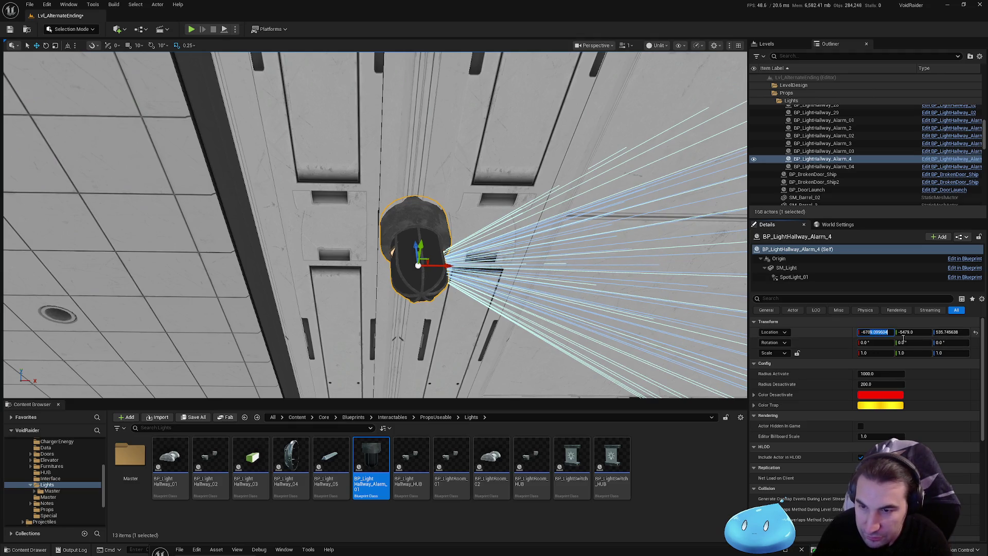
pyautogui.write('-57')
pyautogui.press('Return')
pyautogui.click(945, 332)
pyautogui.moveTo(945, 332); pyautogui.dragTo(960, 332)
pyautogui.write('0')
pyautogui.press('Return')
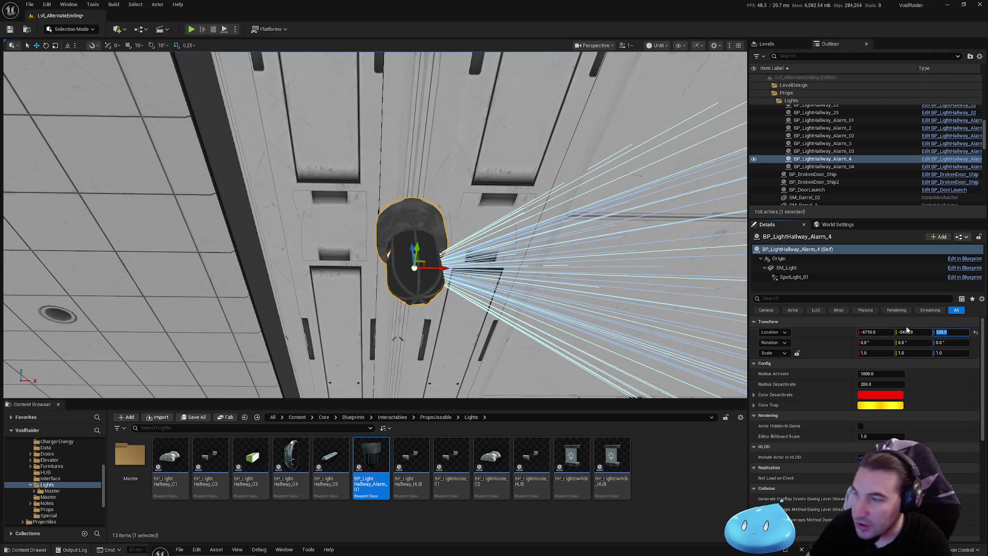
pyautogui.press('Tab')
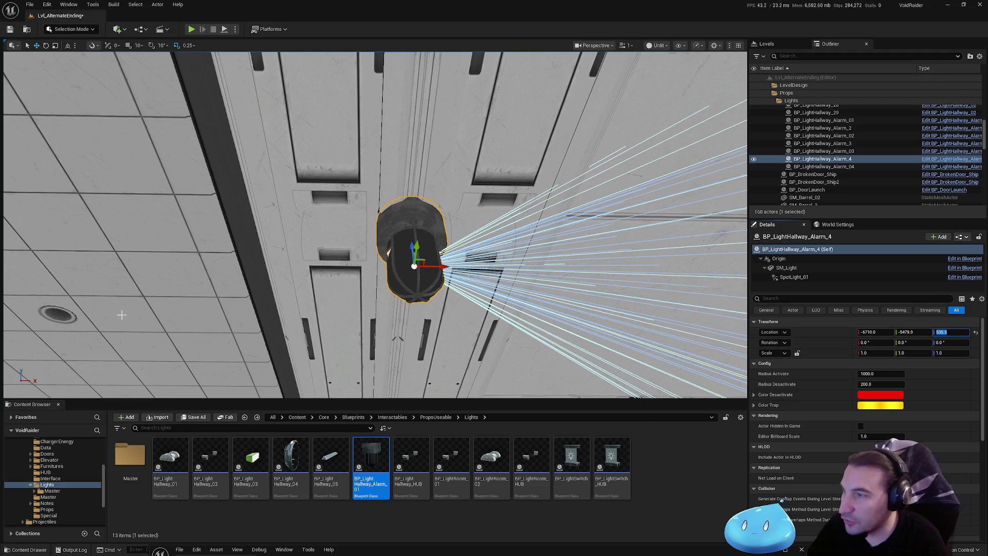
pyautogui.moveTo(471, 213)
pyautogui.mouseDown()
pyautogui.moveTo(499, 230)
pyautogui.moveTo(635, 236)
pyautogui.mouseUp()
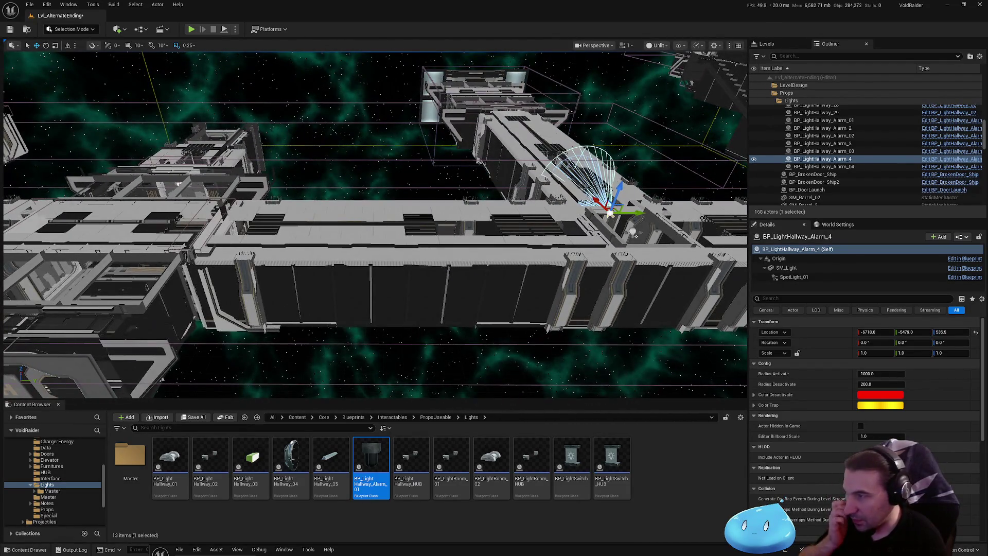
pyautogui.keyDown('alt'); pyautogui.moveTo(599, 202); pyautogui.dragTo(600, 202); pyautogui.keyUp('alt')
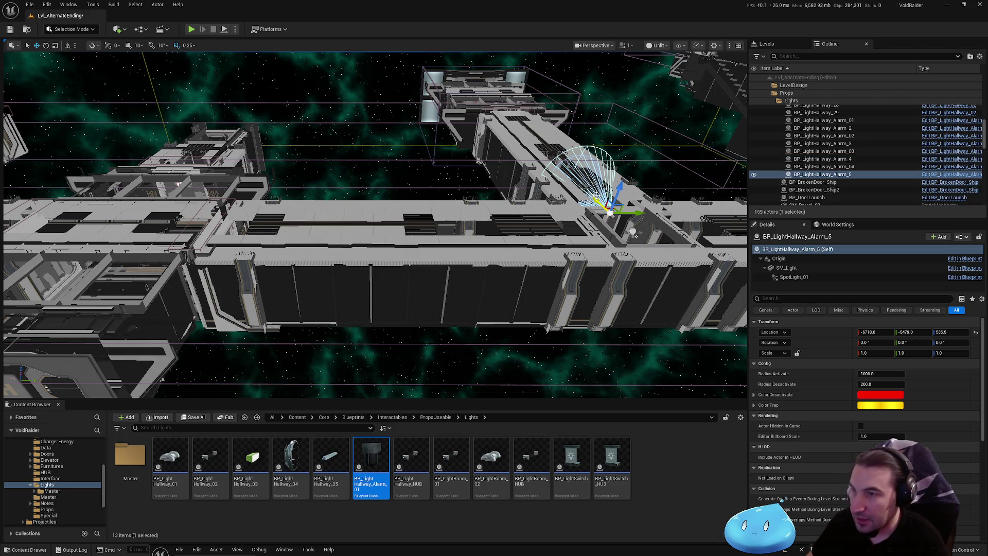
# - Move Alarm_5 along X to another corridor section and lower it onto the ceiling
pyautogui.moveTo(635, 234); pyautogui.dragTo(596, 188)
pyautogui.press('f')
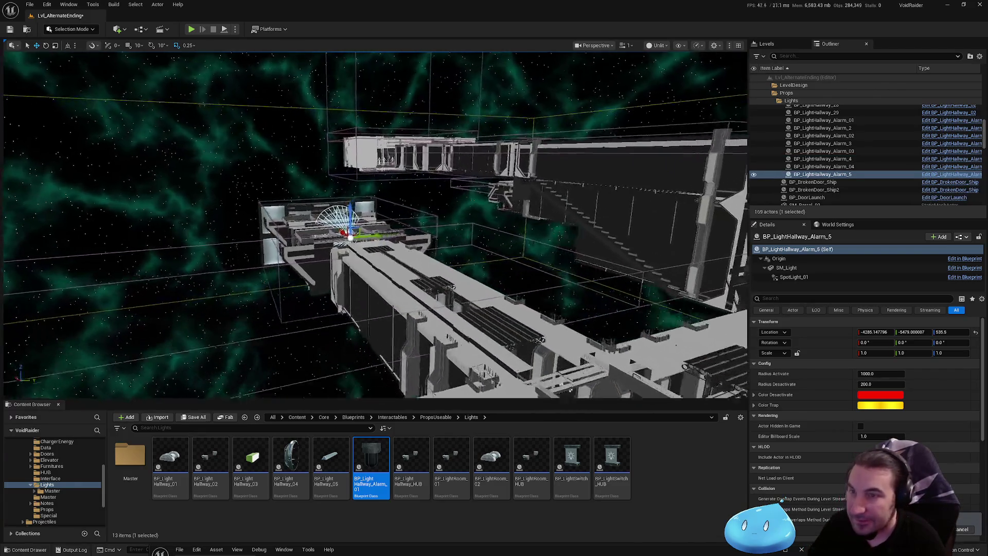
pyautogui.scroll(5, 375, 225)
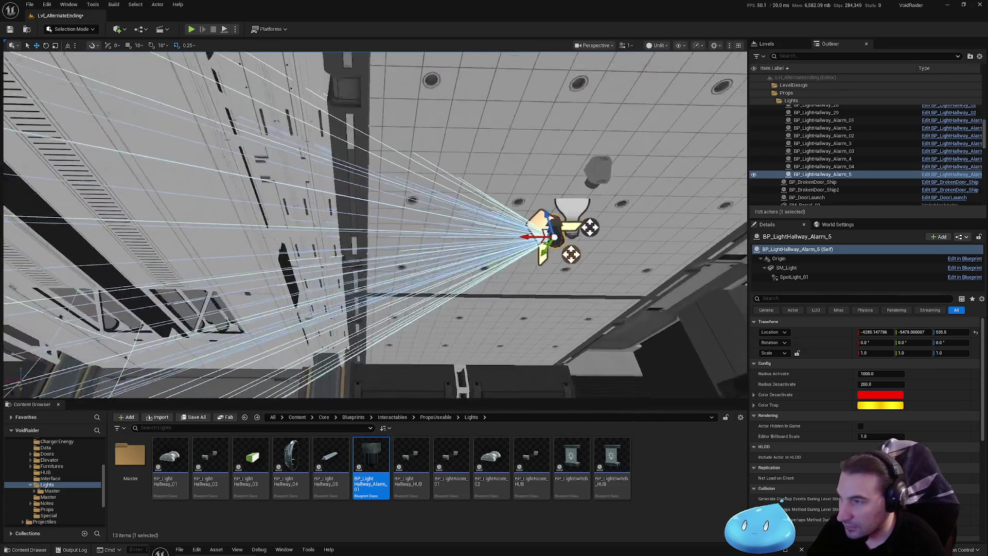
pyautogui.moveTo(162, 250); pyautogui.dragTo(72, 237)
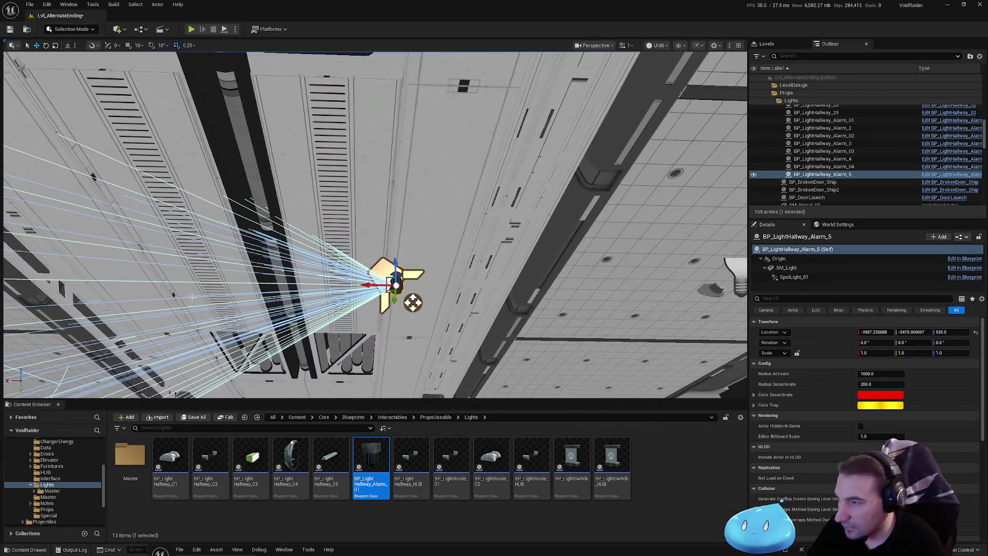
pyautogui.moveTo(412, 302); pyautogui.dragTo(449, 303)
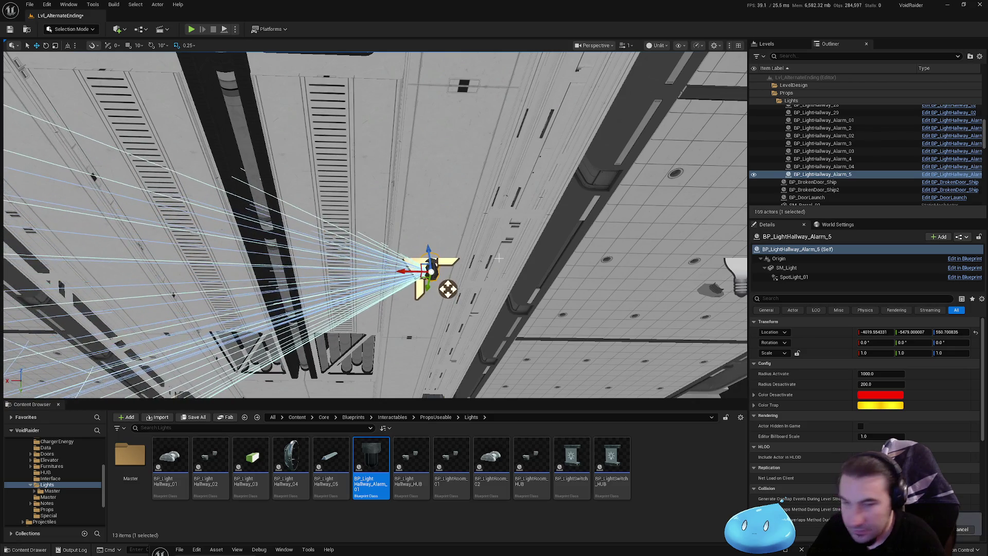
pyautogui.press('f')
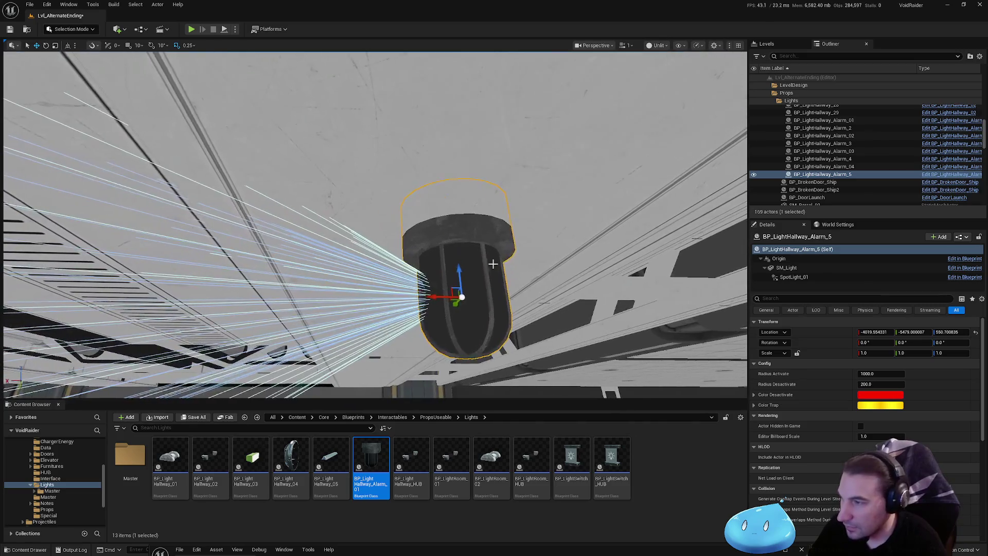
pyautogui.moveTo(459, 265); pyautogui.dragTo(461, 301)
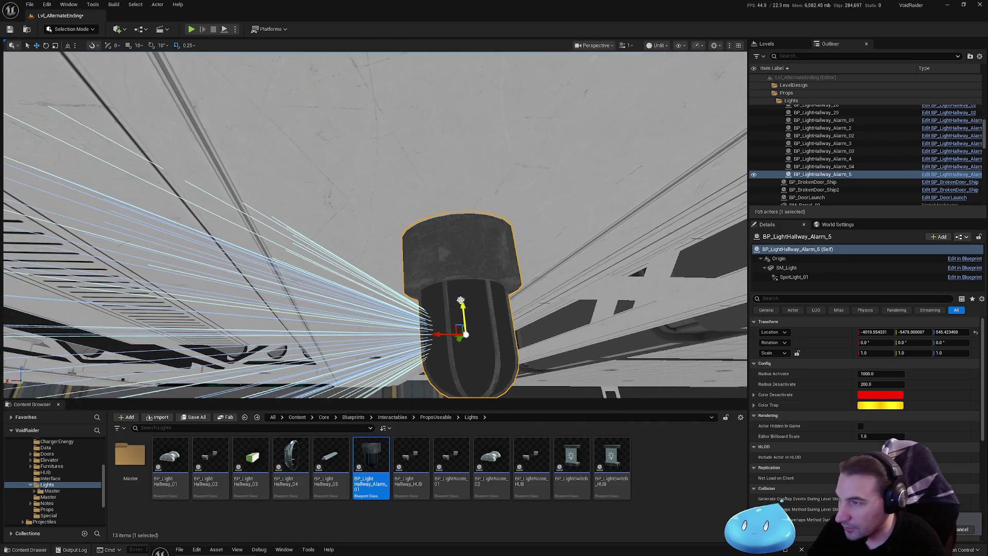
pyautogui.moveTo(433, 336); pyautogui.dragTo(368, 335)
# - Set Alarm_5's location to Z 545.5 and Y -5480
pyautogui.doubleClick(949, 332)
pyautogui.write('5')
pyautogui.press('Return')
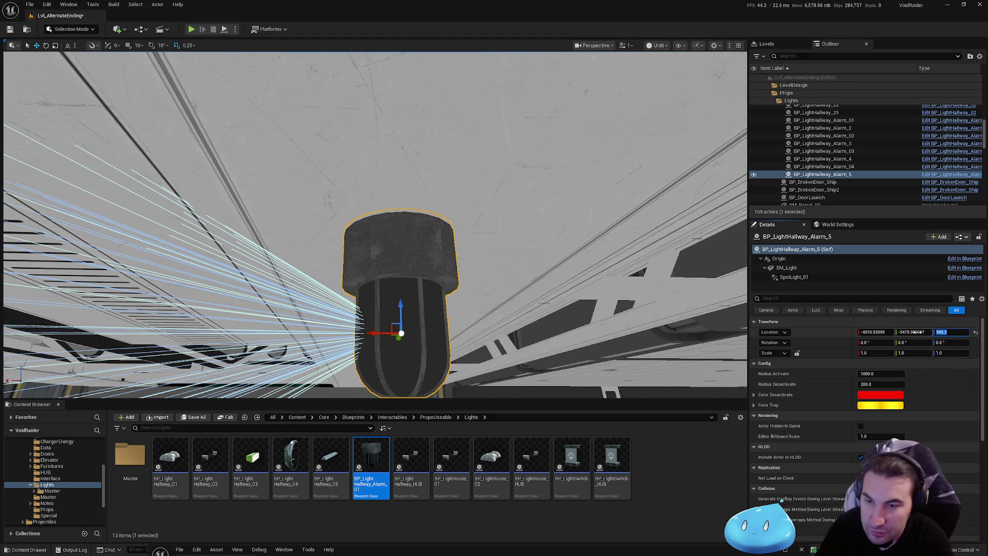
pyautogui.doubleClick(906, 332)
pyautogui.press('Return')
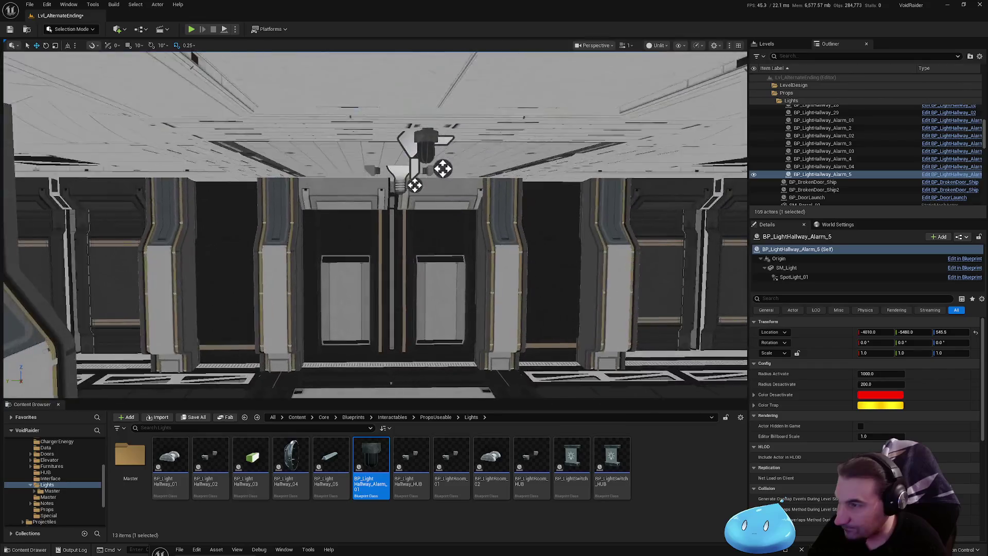
pyautogui.click(448, 147)
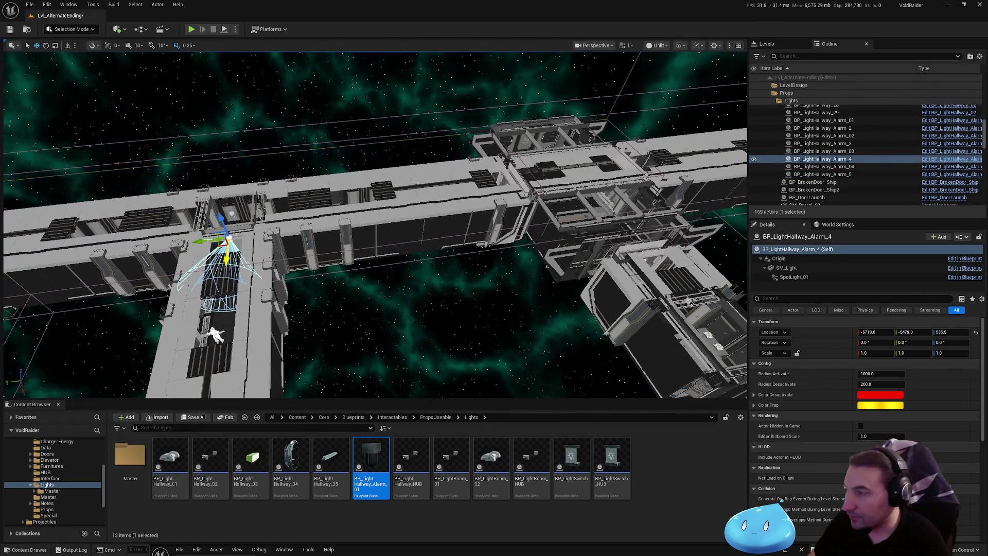
# - Duplicate Alarm_4 as Alarm_6 and set its location to Z 545, Y -8250, with X decimals trimmed
pyautogui.hotkey('ctrl', 'd')
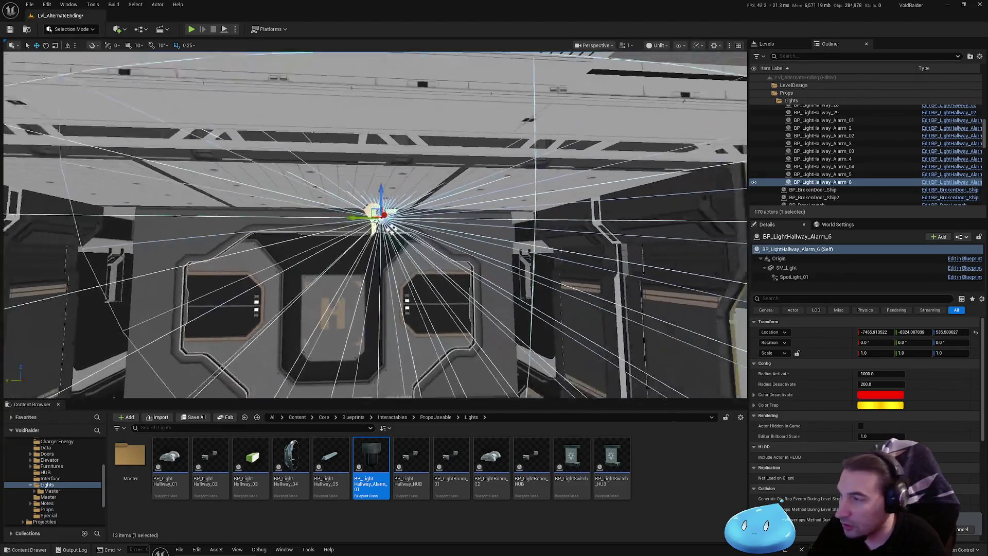
pyautogui.moveTo(391, 228)
pyautogui.mouseDown()
pyautogui.moveTo(441, 248)
pyautogui.moveTo(380, 247)
pyautogui.moveTo(380, 258)
pyautogui.moveTo(497, 228)
pyautogui.moveTo(485, 265)
pyautogui.moveTo(604, 231)
pyautogui.moveTo(399, 205)
pyautogui.moveTo(412, 206)
pyautogui.moveTo(440, 167)
pyautogui.mouseUp()
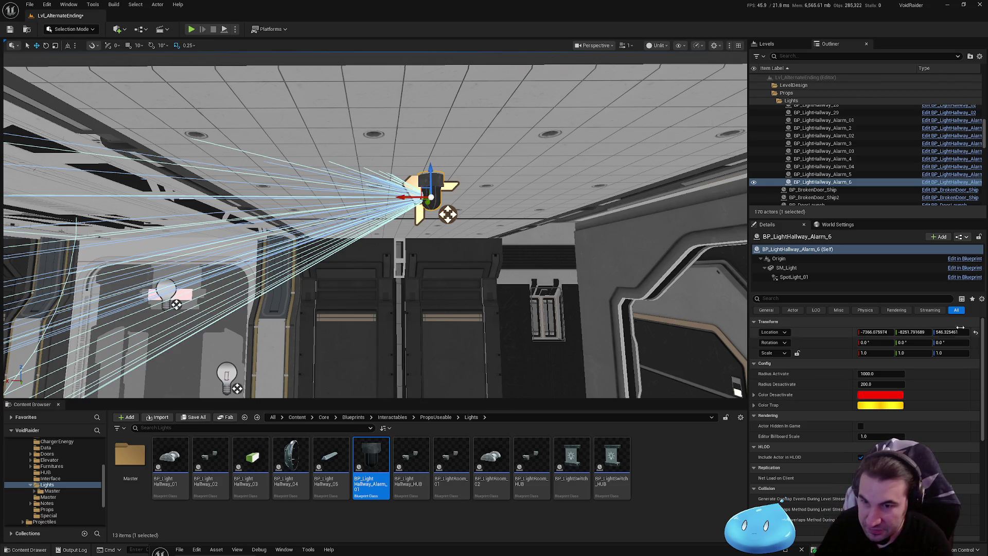
pyautogui.write('545')
pyautogui.press('Return')
pyautogui.moveTo(911, 335); pyautogui.dragTo(943, 340)
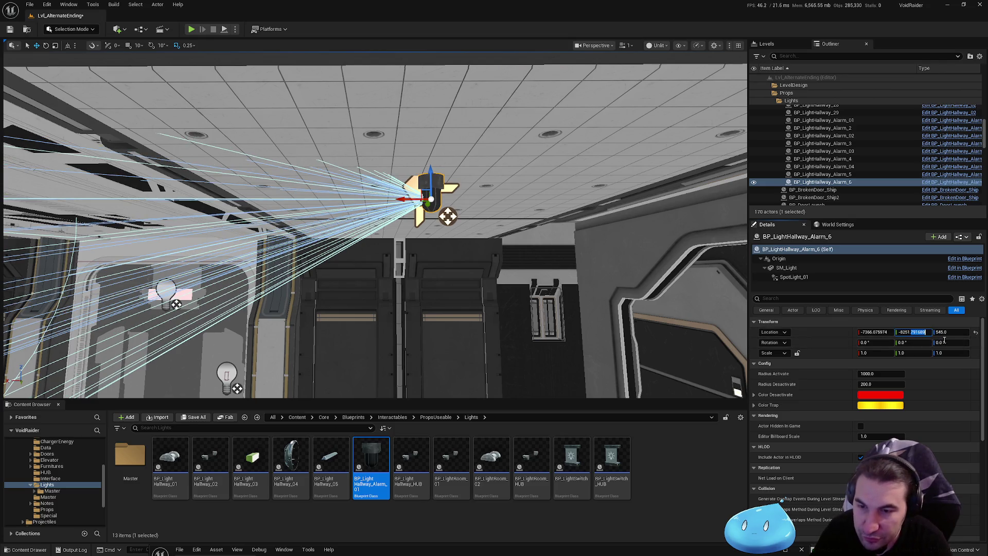
pyautogui.write('-8350')
pyautogui.press('Return')
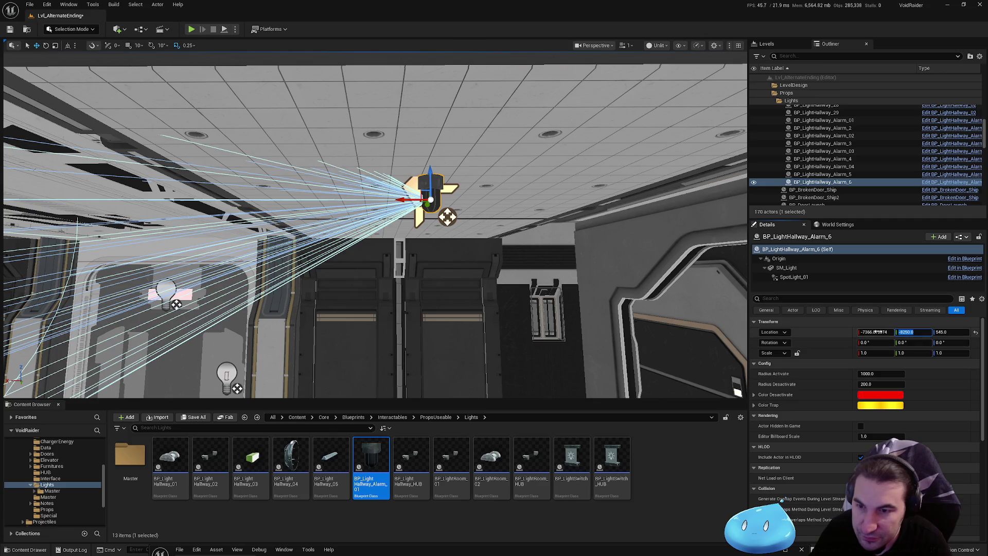
pyautogui.moveTo(874, 333); pyautogui.dragTo(904, 342)
pyautogui.press('BackSpace')
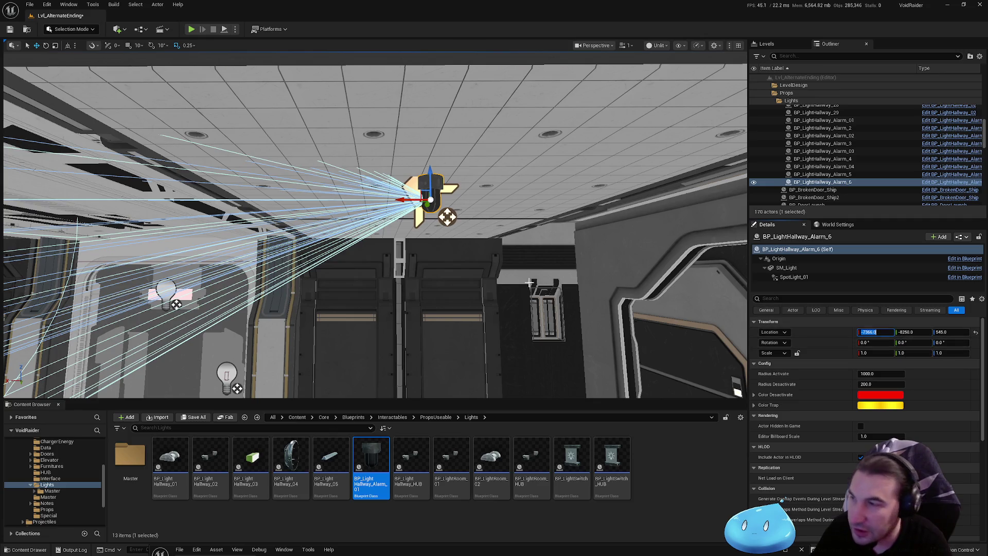
# - Frame Alarm_6 in the viewport, then fly the view to Alarm_3 from the Outliner
pyautogui.rightClick(538, 251)
pyautogui.click(411, 203)
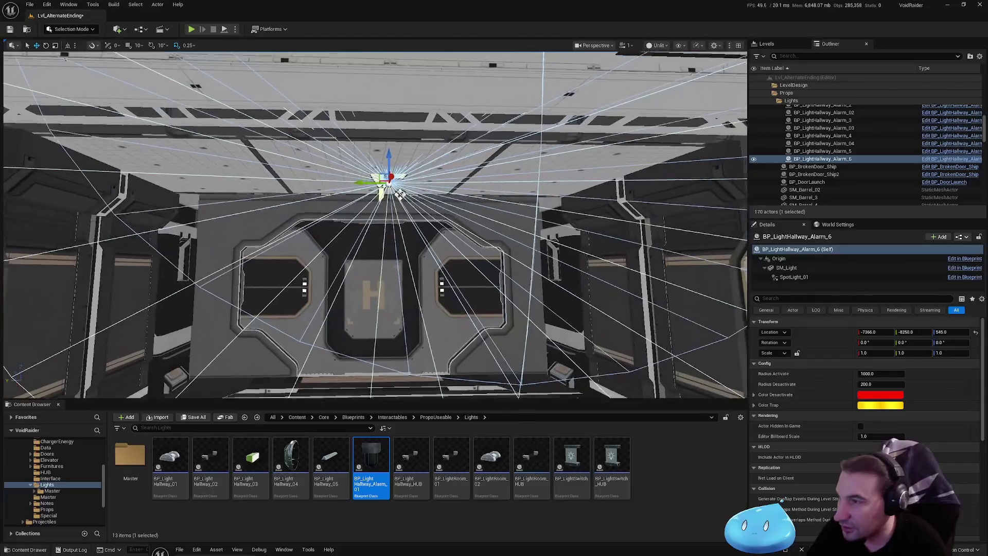
pyautogui.press('f')
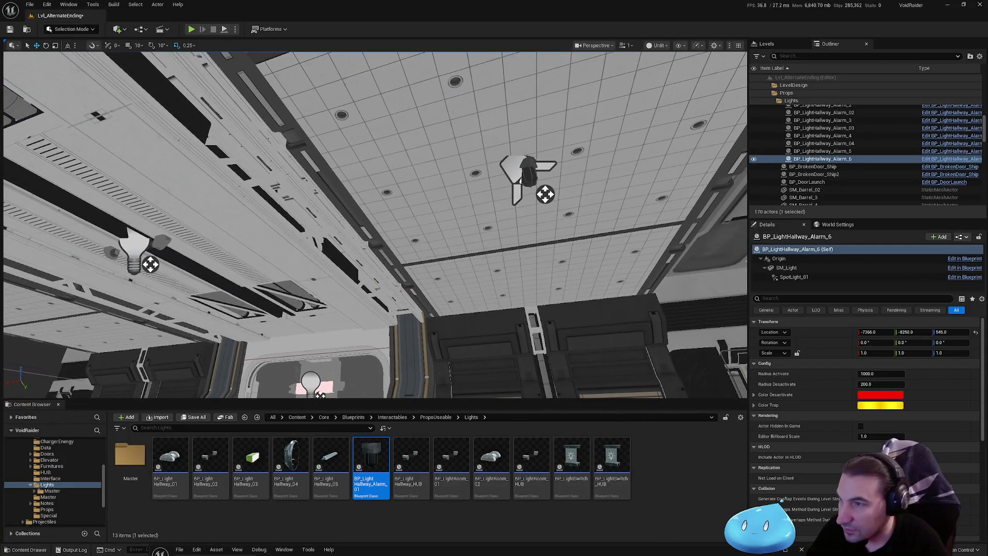
pyautogui.doubleClick(823, 120)
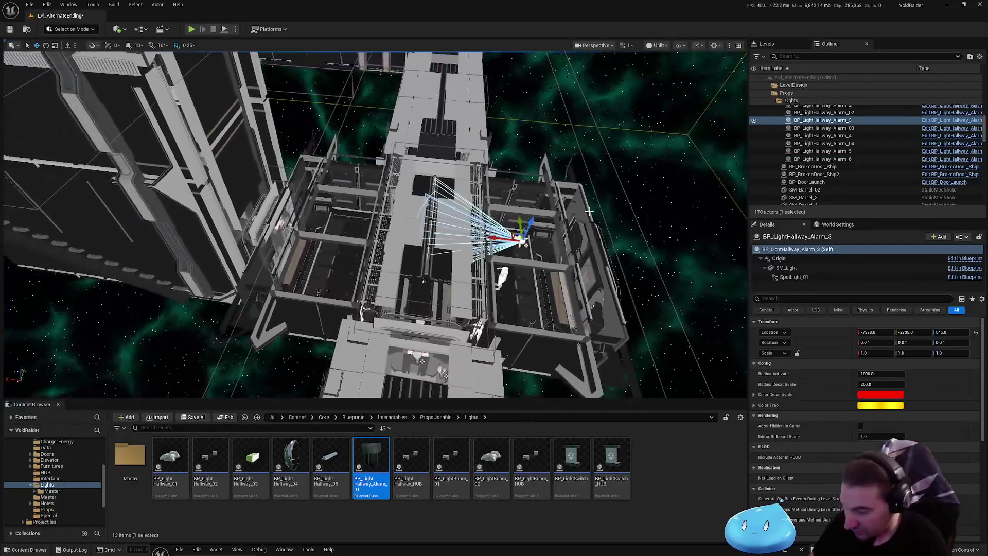
# - Duplicate Alarm_3 as Alarm_7, raise it up the wall and set its pitch to 90°
pyautogui.hotkey('ctrl', 'd')
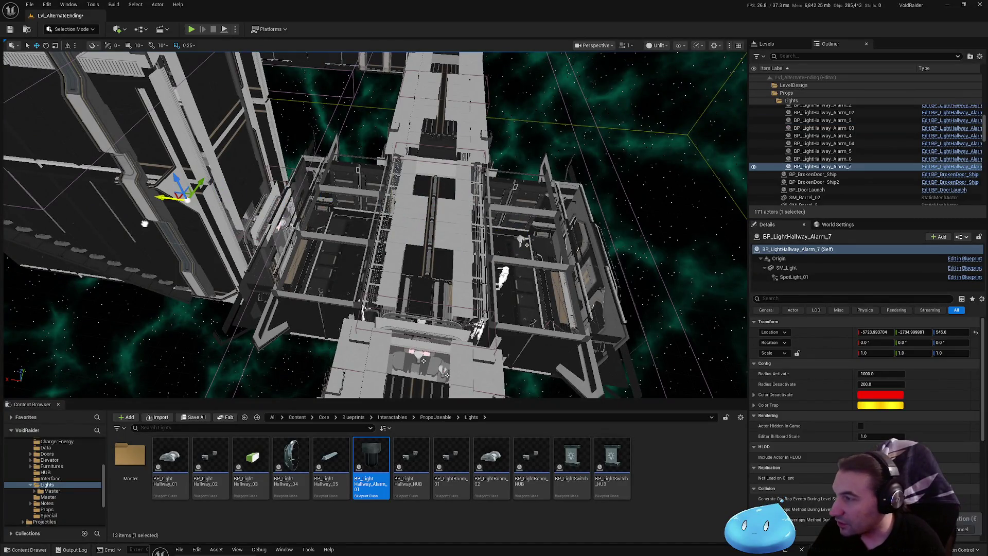
pyautogui.press('f')
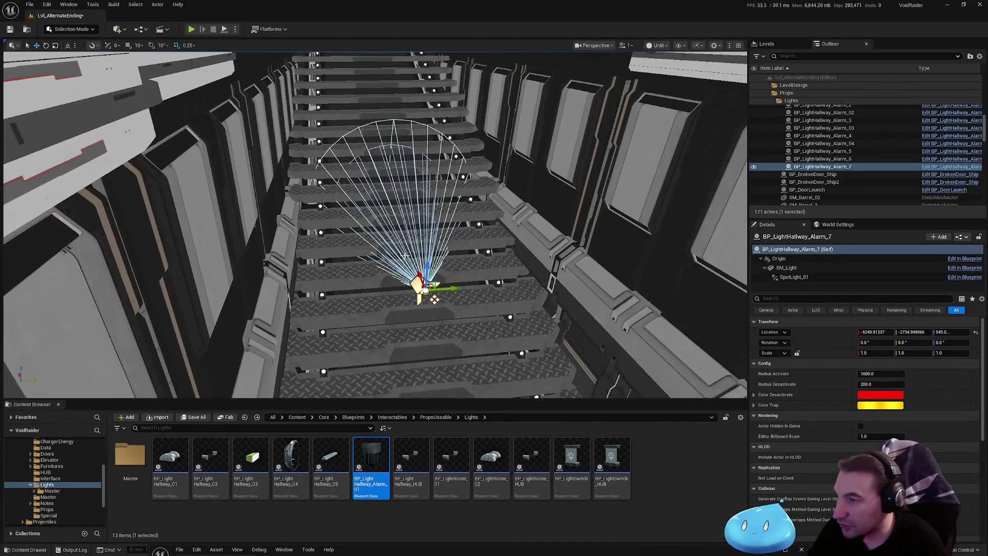
pyautogui.moveTo(429, 267); pyautogui.dragTo(427, 90)
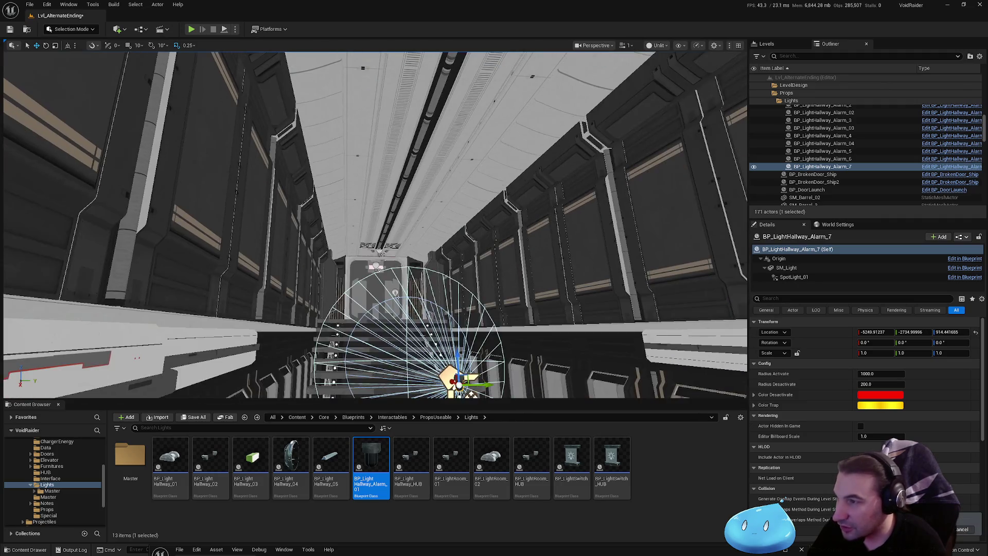
pyautogui.moveTo(454, 149)
pyautogui.mouseDown()
pyautogui.moveTo(453, 114)
pyautogui.moveTo(91, 149)
pyautogui.moveTo(309, 103)
pyautogui.moveTo(518, 82)
pyautogui.moveTo(432, 155)
pyautogui.moveTo(607, 237)
pyautogui.moveTo(570, 222)
pyautogui.moveTo(578, 231)
pyautogui.moveTo(404, 194)
pyautogui.moveTo(442, 176)
pyautogui.mouseUp()
pyautogui.press('e')
pyautogui.moveTo(392, 225); pyautogui.dragTo(378, 204)
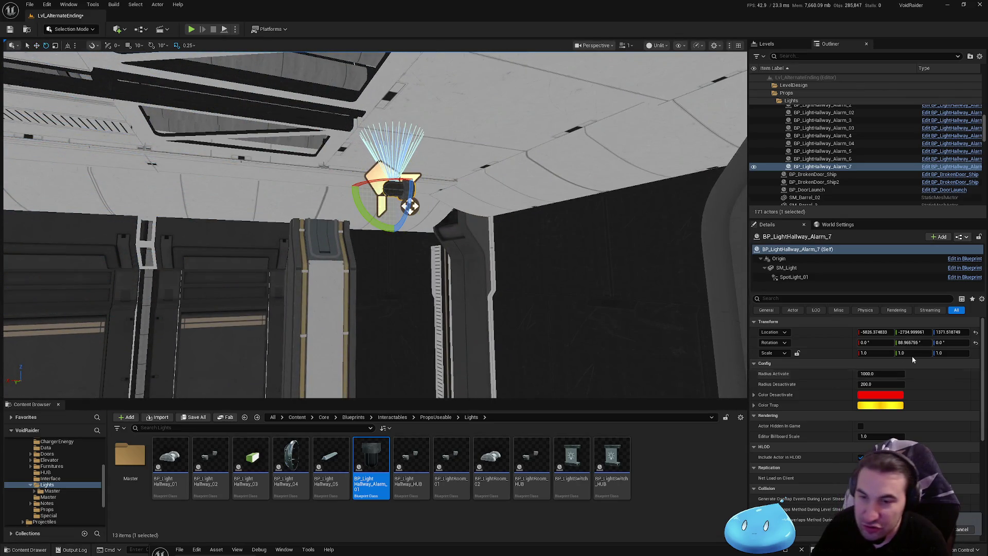
pyautogui.click(905, 342)
pyautogui.write('90')
pyautogui.press('Return')
# - Lower Alarm_7 down the wall and set its location to X -6030 and Z 1215
pyautogui.press('w')
pyautogui.moveTo(376, 164)
pyautogui.mouseDown()
pyautogui.moveTo(377, 367)
pyautogui.moveTo(552, 335)
pyautogui.moveTo(414, 140)
pyautogui.moveTo(435, 218)
pyautogui.moveTo(284, 221)
pyautogui.moveTo(578, 264)
pyautogui.moveTo(430, 268)
pyautogui.mouseUp()
pyautogui.scroll(5, 430, 268)
pyautogui.moveTo(538, 317)
pyautogui.mouseDown()
pyautogui.moveTo(466, 303)
pyautogui.moveTo(507, 309)
pyautogui.mouseUp()
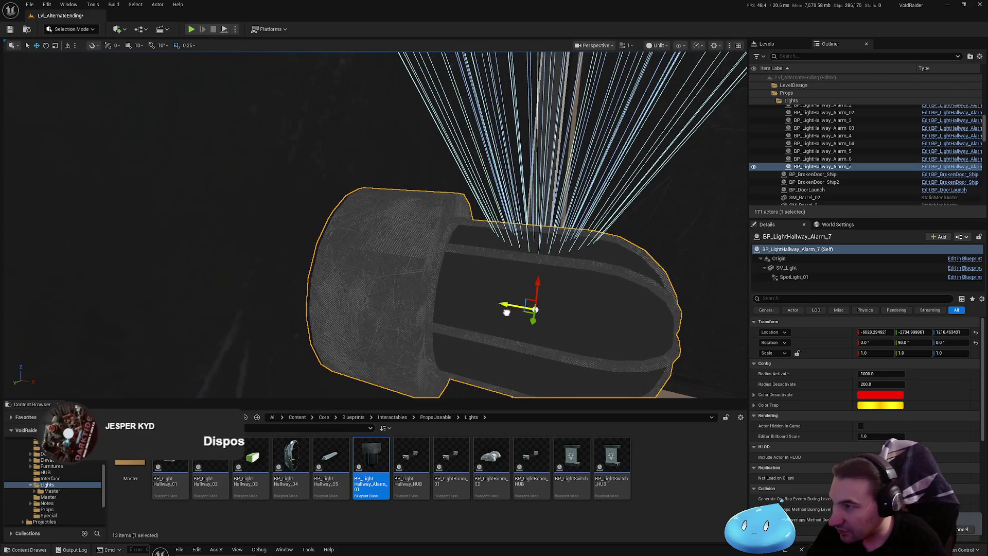
pyautogui.click(859, 333)
pyautogui.write('-6030')
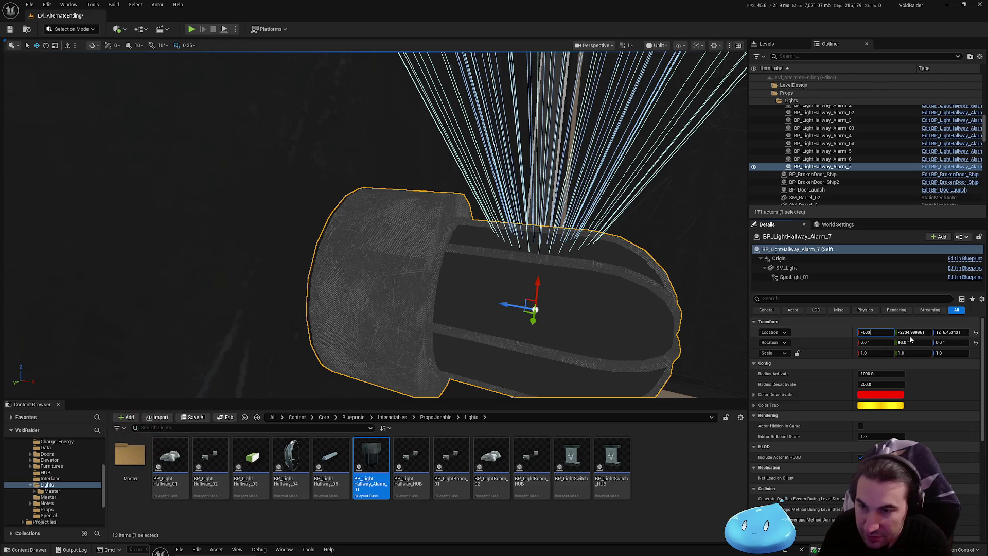
pyautogui.press('Return')
pyautogui.write('5')
pyautogui.click(946, 334)
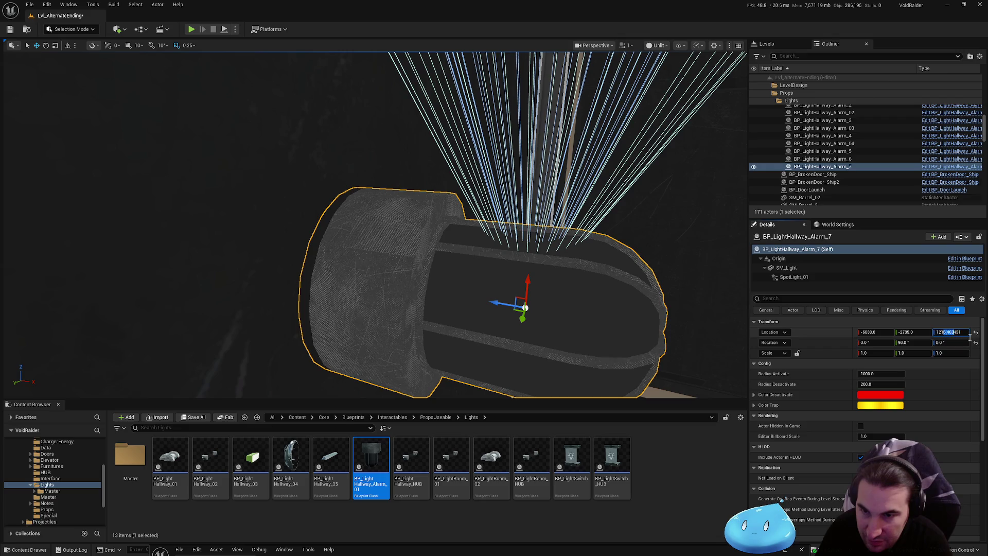
pyautogui.write('5')
pyautogui.press('Return')
# - Alt-drag a further copy of the light along X, creating Alarm_8
pyautogui.scroll(-5, 374, 225)
pyautogui.scroll(-4, 547, 276)
pyautogui.moveTo(206, 223)
pyautogui.mouseDown()
pyautogui.moveTo(628, 269)
pyautogui.moveTo(321, 166)
pyautogui.moveTo(422, 248)
pyautogui.mouseUp()
# - Move Alarm_8 along X into the hallway interior and set its pitch to 0
pyautogui.press('f')
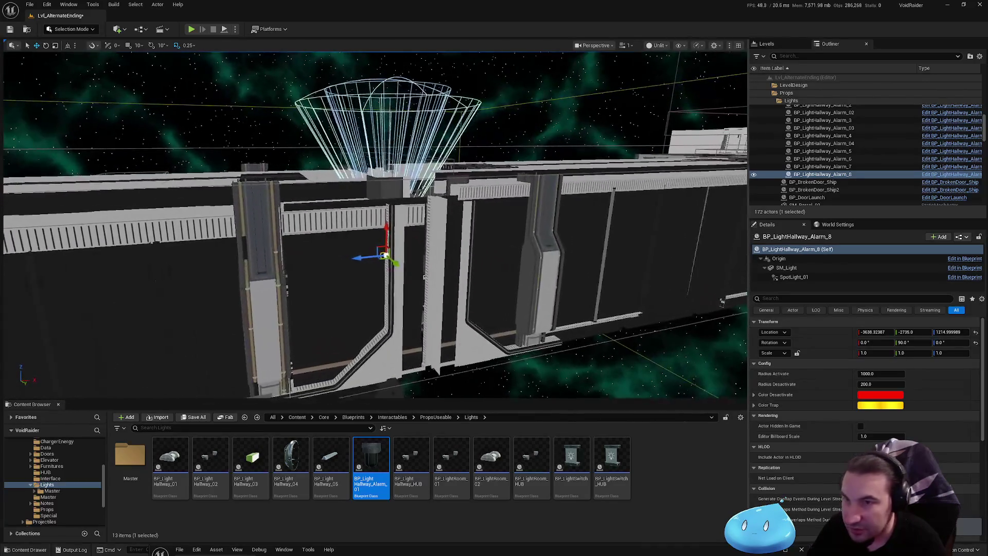
pyautogui.moveTo(366, 260); pyautogui.dragTo(669, 265)
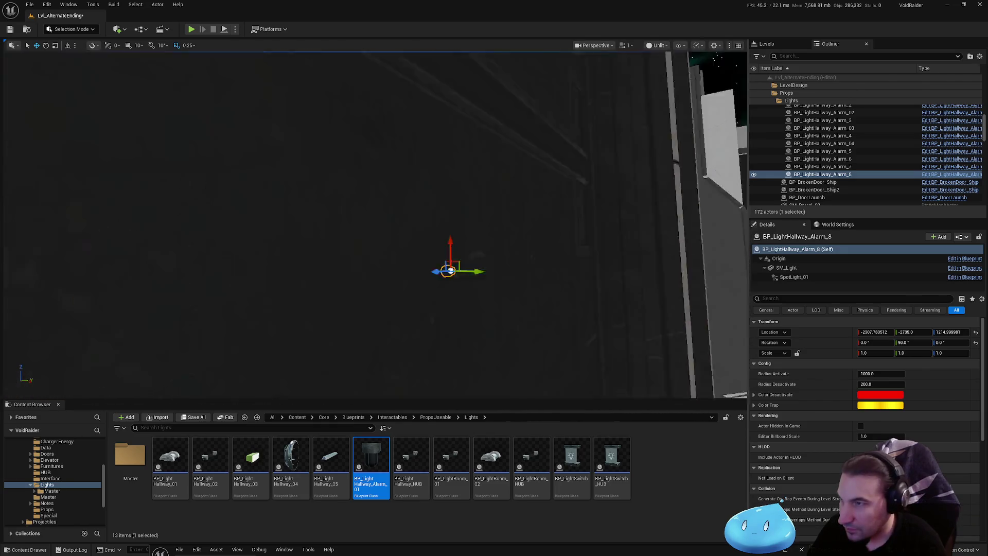
pyautogui.moveTo(459, 245); pyautogui.dragTo(521, 238)
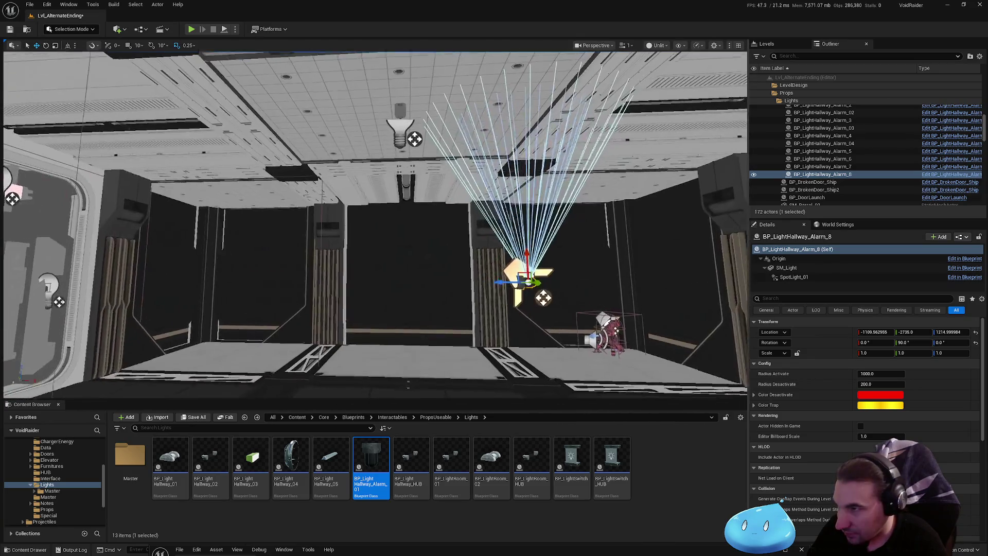
pyautogui.moveTo(373, 308)
pyautogui.mouseDown()
pyautogui.moveTo(414, 304)
pyautogui.moveTo(461, 168)
pyautogui.mouseUp()
pyautogui.moveTo(437, 204); pyautogui.dragTo(492, 170)
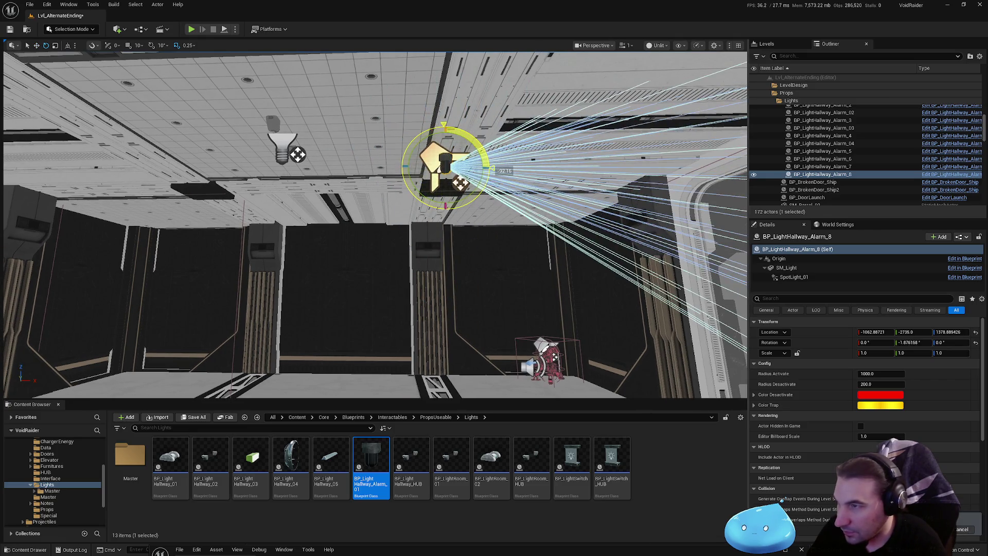
pyautogui.click(911, 342)
pyautogui.write('0')
pyautogui.press('Return')
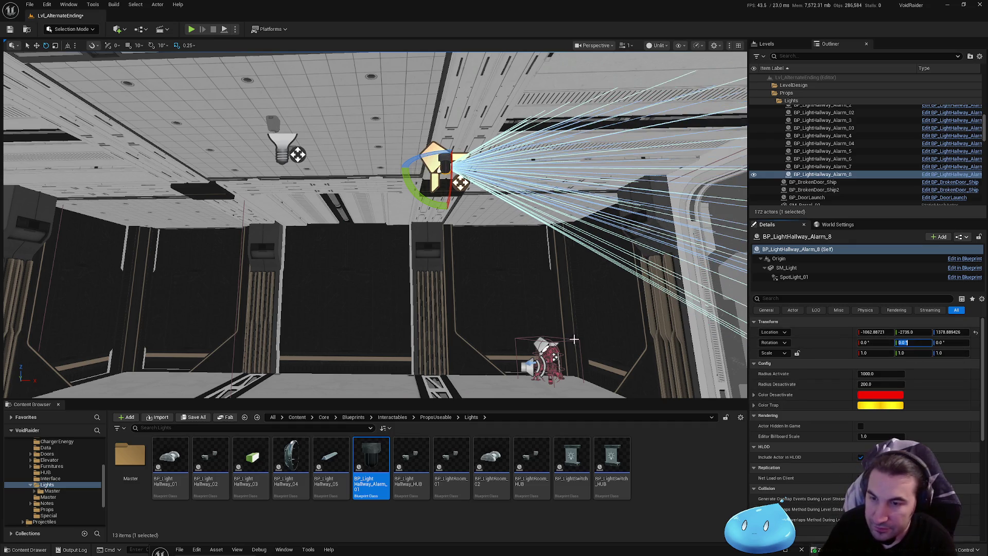
# - Place Alarm_8 at location -1035, -2738, 1410
pyautogui.press('w')
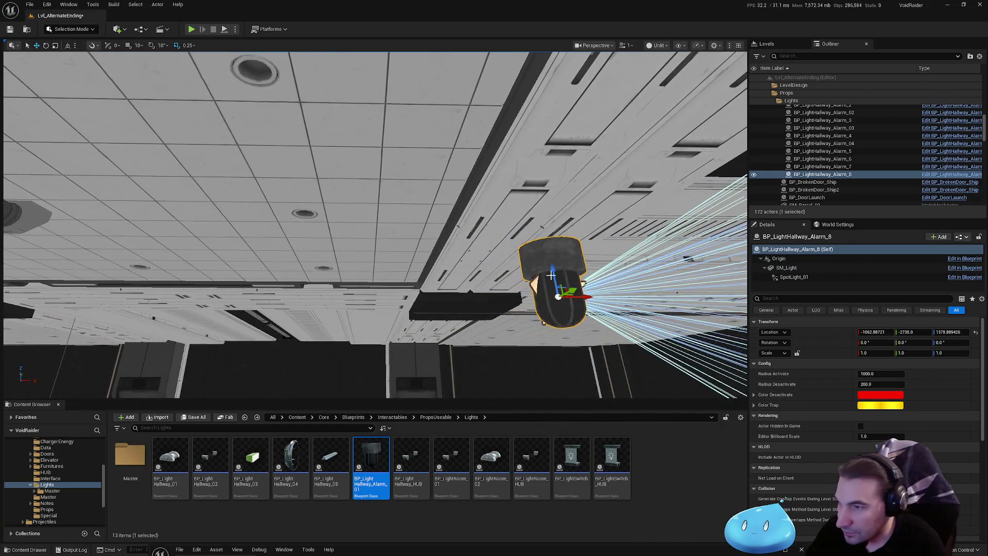
pyautogui.moveTo(555, 266)
pyautogui.mouseDown()
pyautogui.moveTo(528, 151)
pyautogui.moveTo(533, 177)
pyautogui.mouseUp()
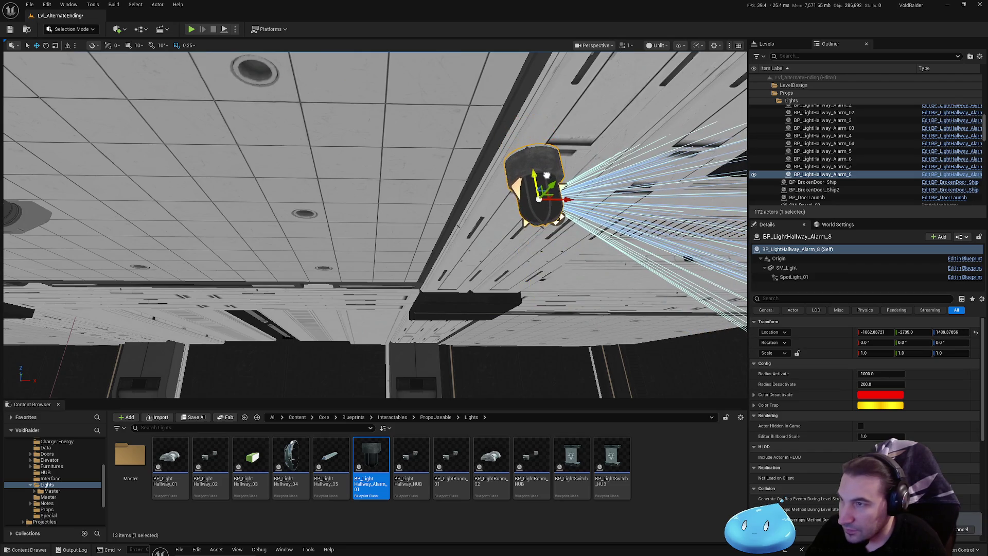
pyautogui.press('f')
pyautogui.moveTo(438, 199); pyautogui.dragTo(458, 204)
pyautogui.click(882, 332)
pyautogui.moveTo(946, 334); pyautogui.dragTo(986, 332)
pyautogui.write('0')
pyautogui.press('Return')
pyautogui.moveTo(633, 355); pyautogui.dragTo(552, 97)
pyautogui.press('f')
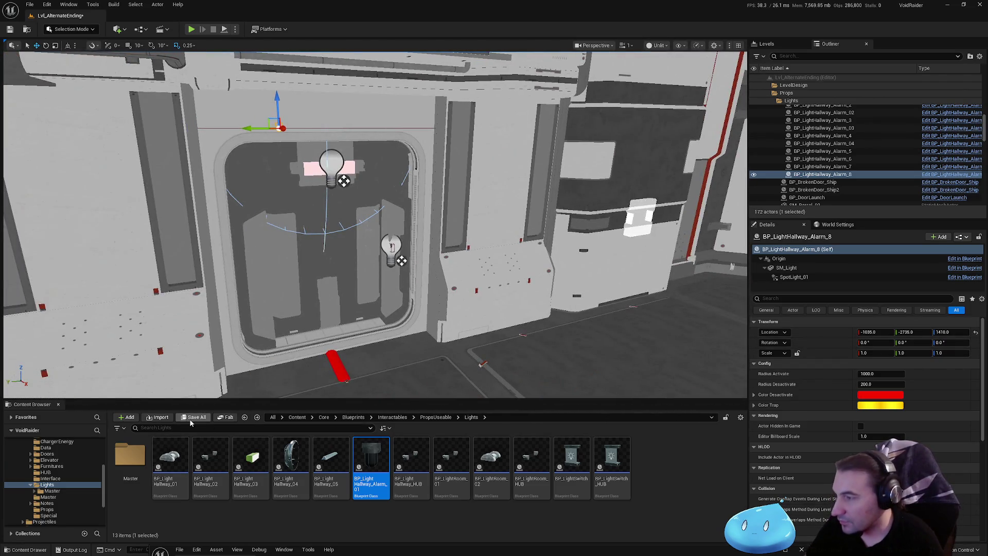
# - Save the selected content and rename Alarm_2 to Alarm_02, then begin renaming Alarm_3
pyautogui.click(191, 421)
pyautogui.click(540, 371)
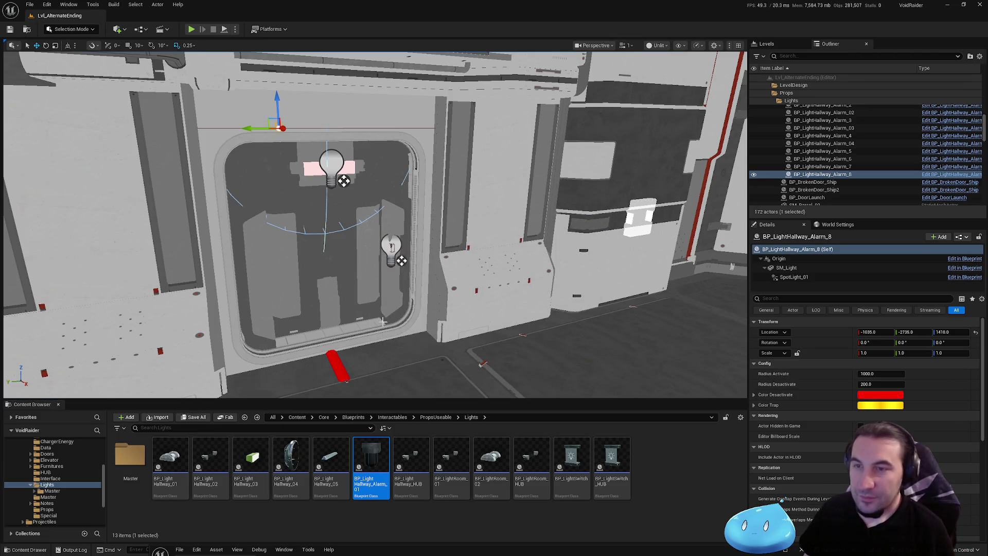
pyautogui.scroll(2, 900, 130)
pyautogui.click(862, 154)
pyautogui.click(862, 154)
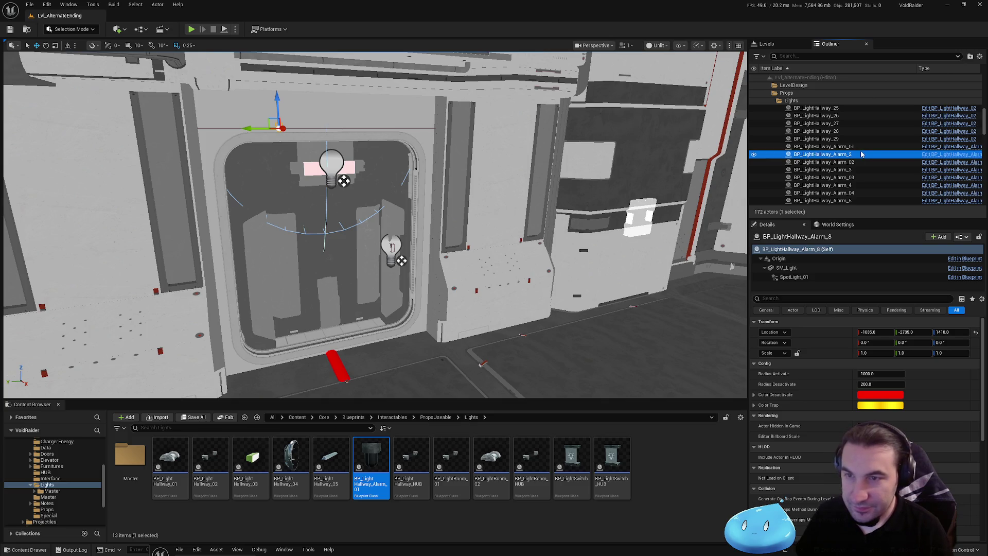
pyautogui.click(862, 154)
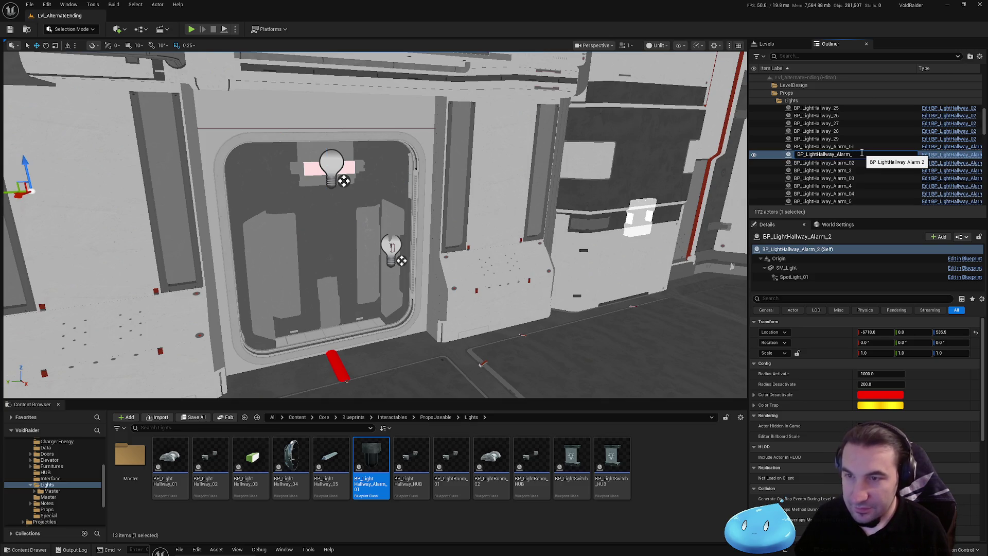
pyautogui.write('05')
pyautogui.press('Return')
pyautogui.click(854, 162)
pyautogui.click(853, 162)
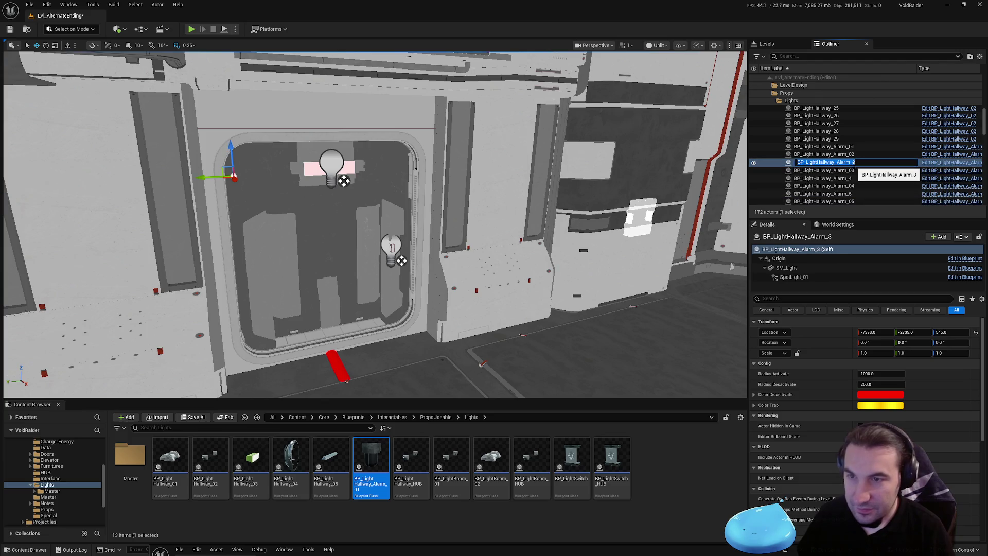
# - Rename Alarm_3, Alarm_4 and Alarm_5 to Alarm_03, Alarm_04 and Alarm_05
pyautogui.write('03')
pyautogui.press('Return')
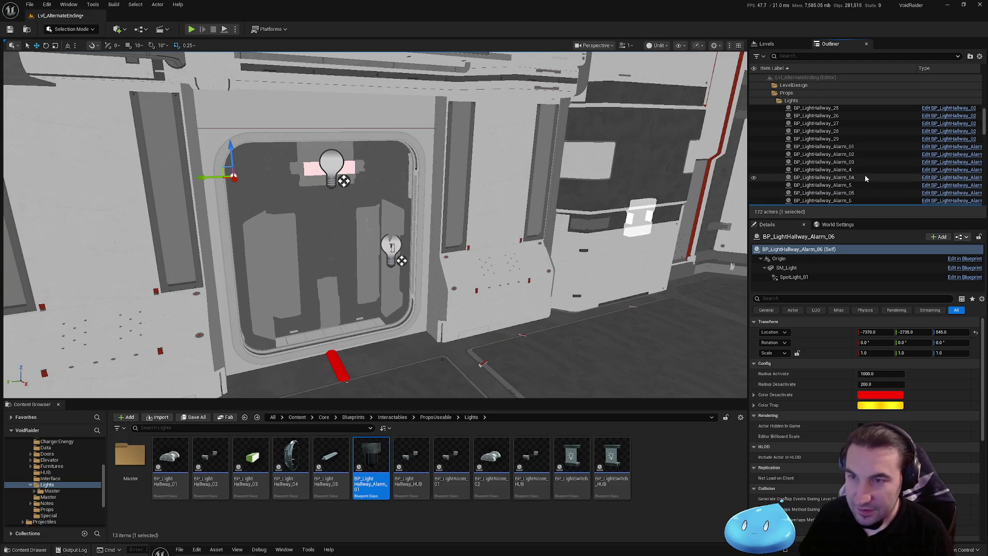
pyautogui.click(858, 171)
pyautogui.click(858, 170)
pyautogui.write('4')
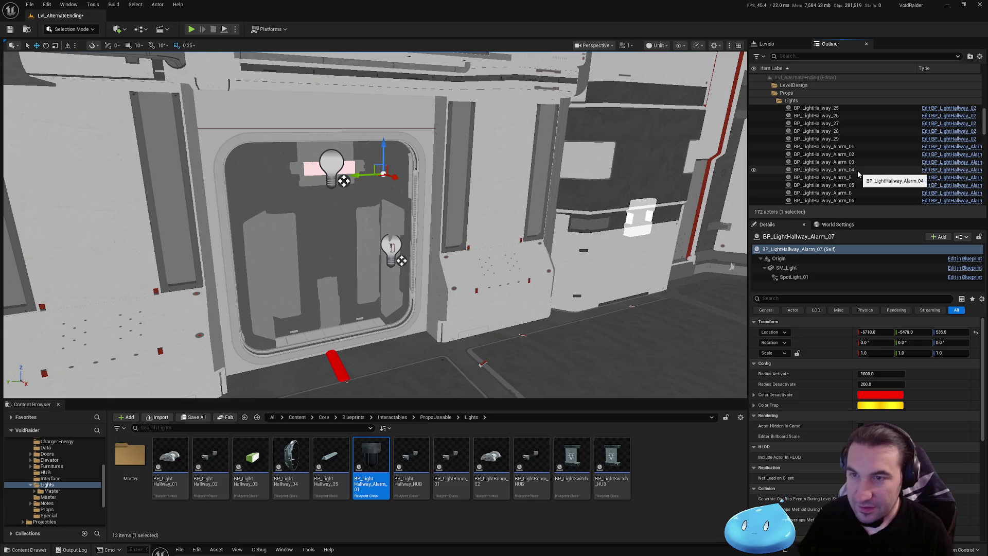
pyautogui.press('Return')
pyautogui.click(869, 178)
pyautogui.click(868, 178)
pyautogui.write('0')
pyautogui.press('Return')
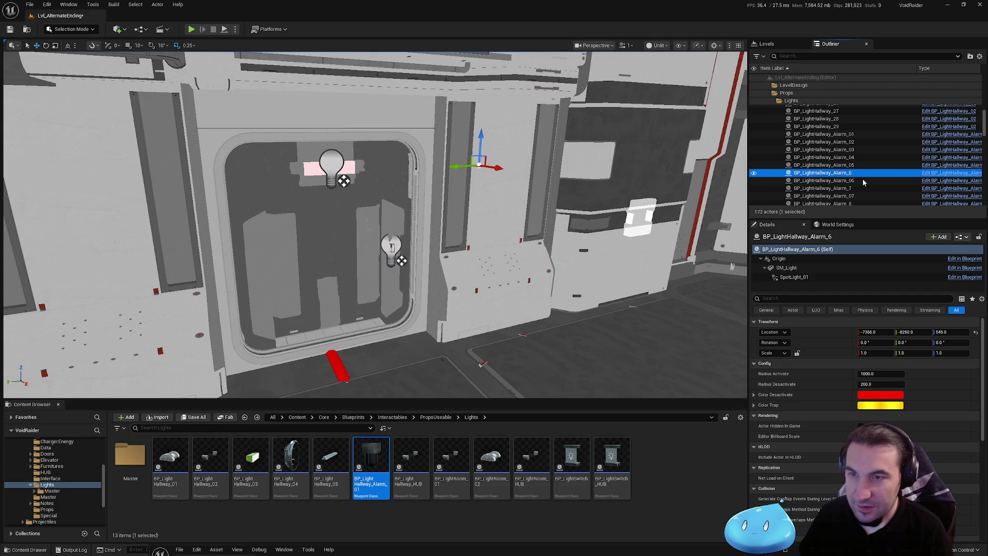
# - Rename the last two lights to Alarm_10 and Alarm_11
pyautogui.click(868, 188)
pyautogui.click(863, 169)
pyautogui.click(863, 169)
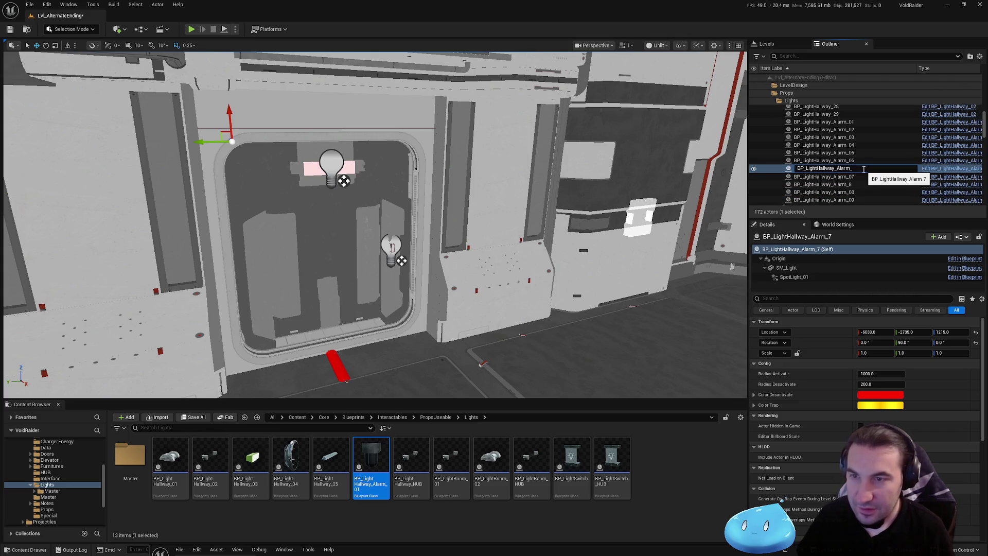
pyautogui.write('10')
pyautogui.press('Return')
pyautogui.click(857, 176)
pyautogui.click(858, 176)
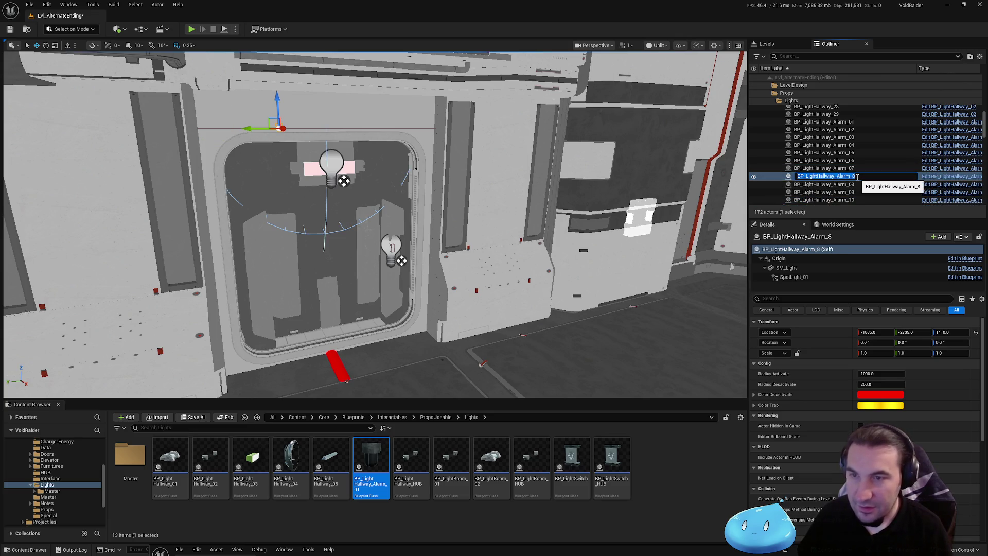
pyautogui.write('1')
pyautogui.press('Return')
pyautogui.scroll(2, 855, 180)
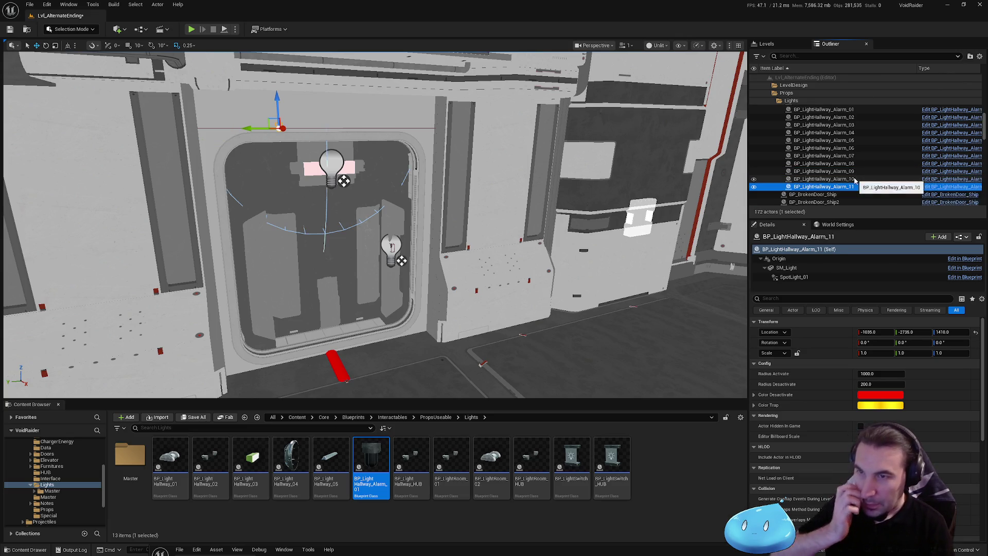
pyautogui.scroll(-3, 855, 179)
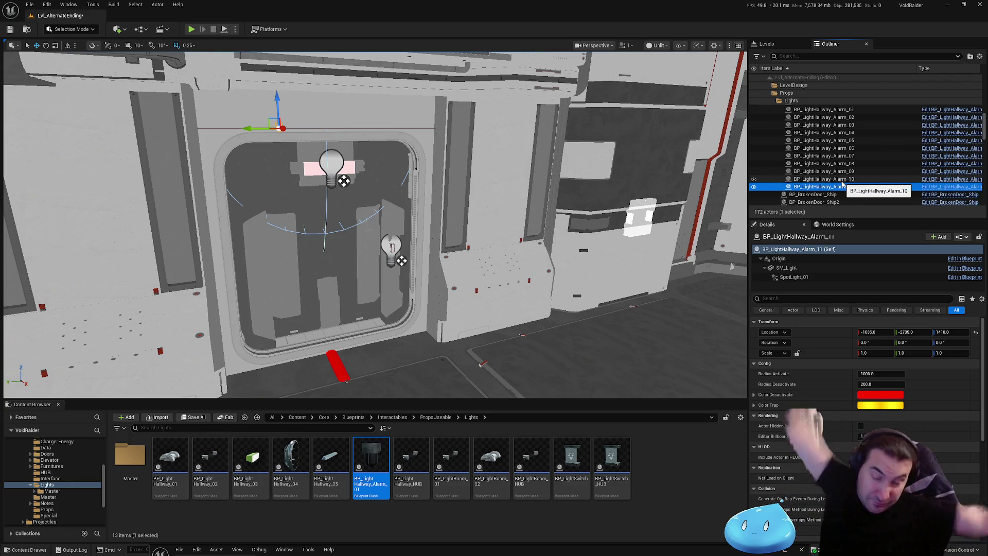
pyautogui.moveTo(468, 551); pyautogui.dragTo(465, 196)
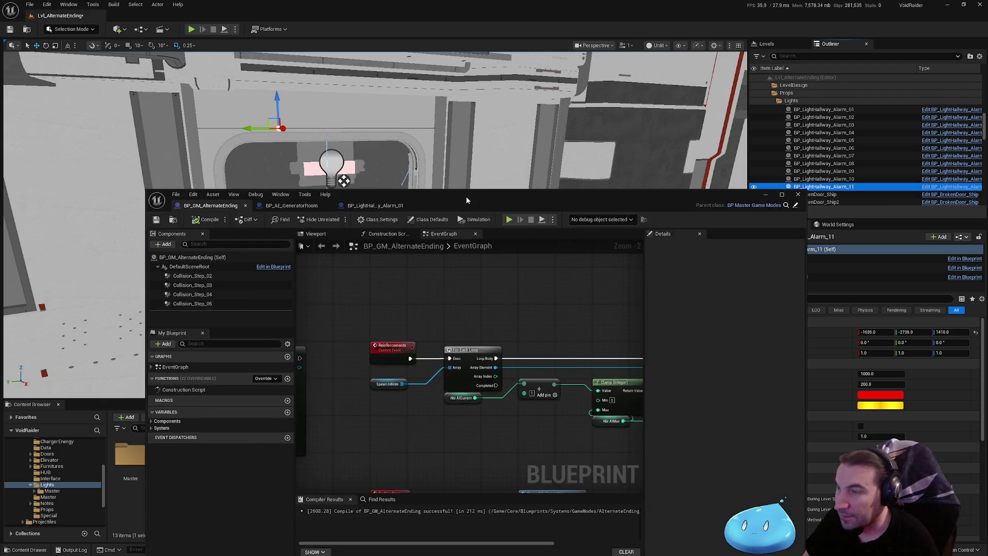
# - Maximize the Blueprint editor, switch to BP_LightHallway_Alarm_01 and close its ChangeLightState graph
pyautogui.doubleClick(462, 193)
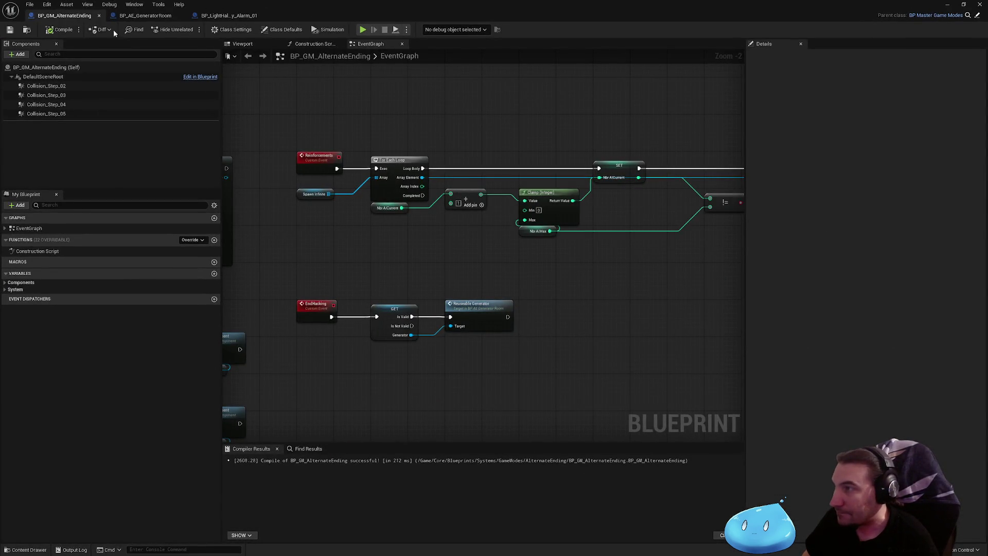
pyautogui.click(144, 19)
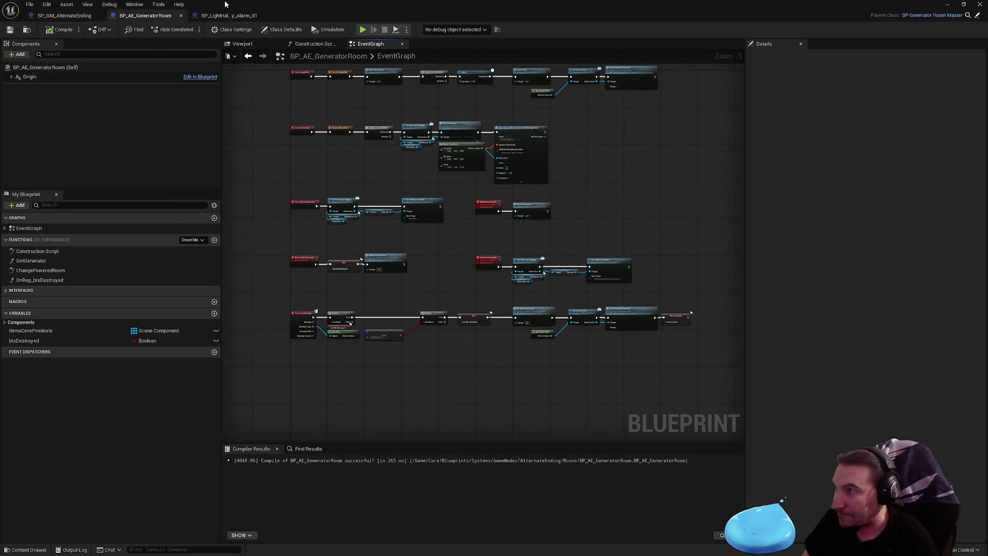
pyautogui.click(229, 16)
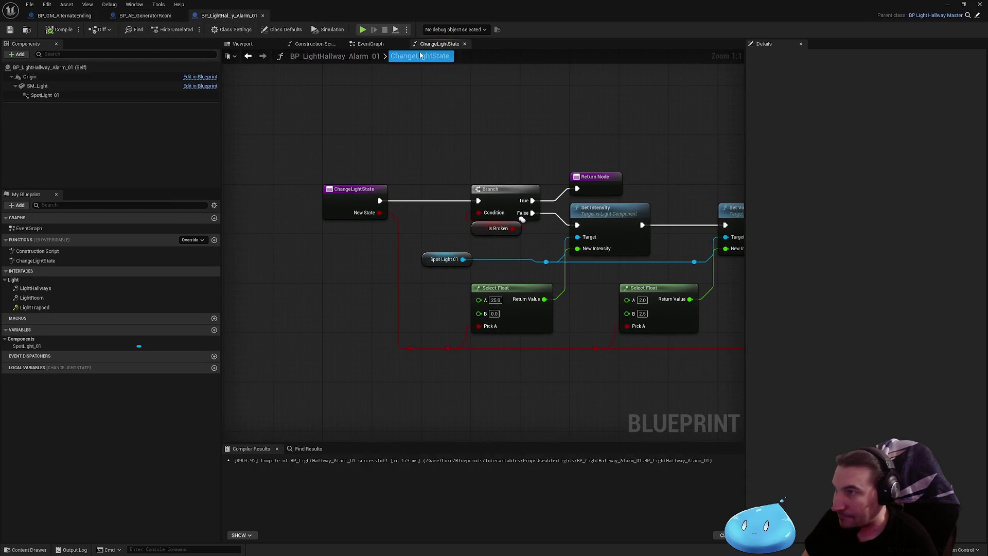
pyautogui.click(464, 44)
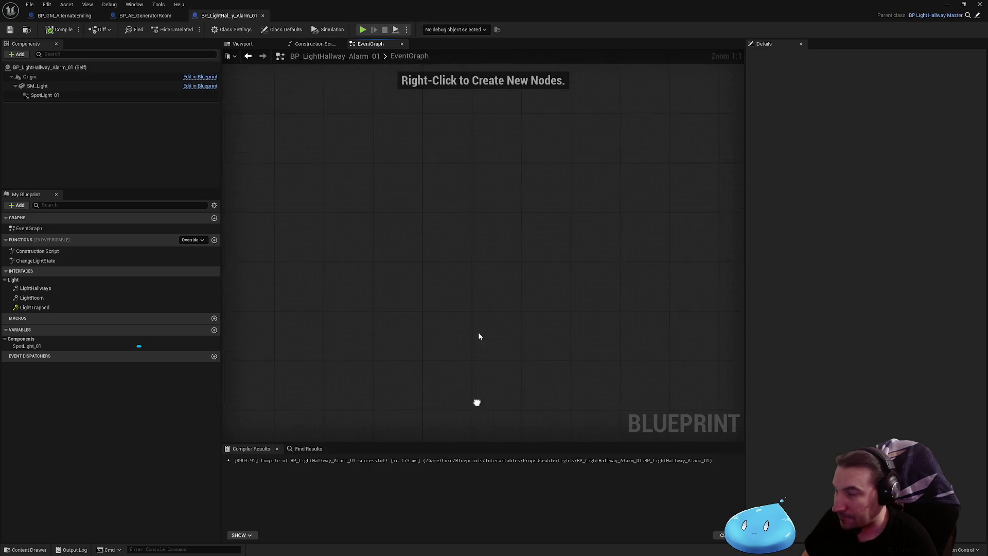
# - Add an Event BeginPlay node followed by a call to Parent: BeginPlay
pyautogui.rightClick(472, 286)
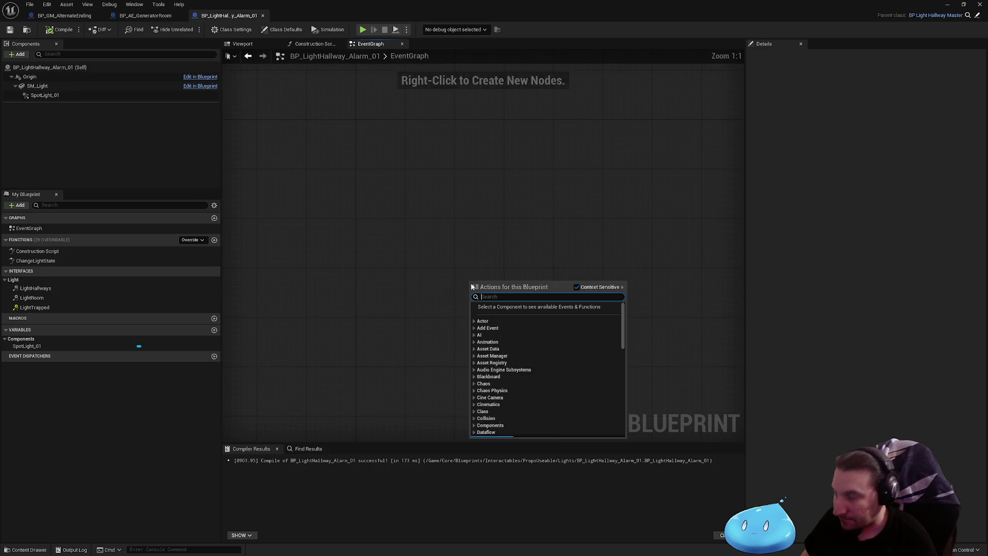
pyautogui.write('begin')
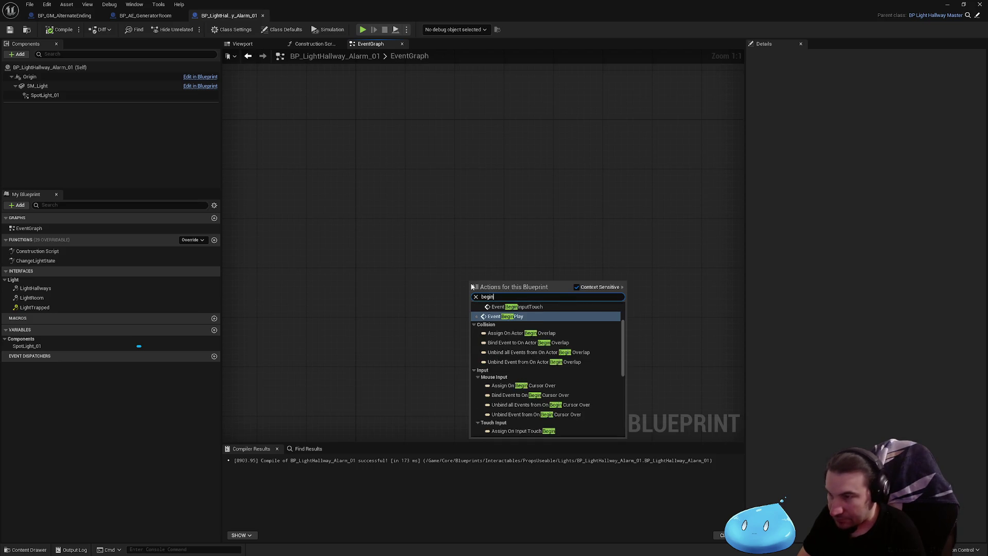
pyautogui.press('Return')
pyautogui.moveTo(481, 290); pyautogui.dragTo(368, 128)
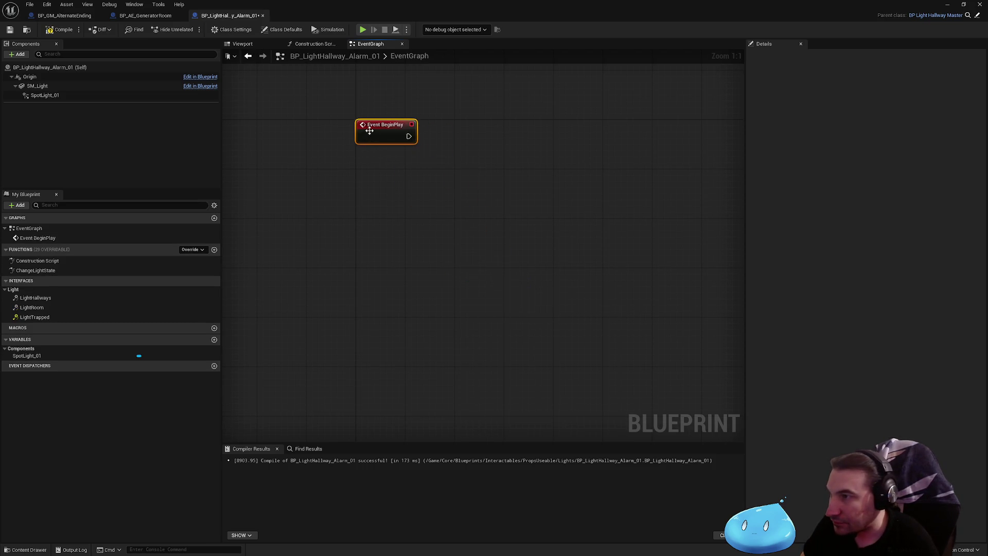
pyautogui.rightClick(368, 129)
pyautogui.click(412, 204)
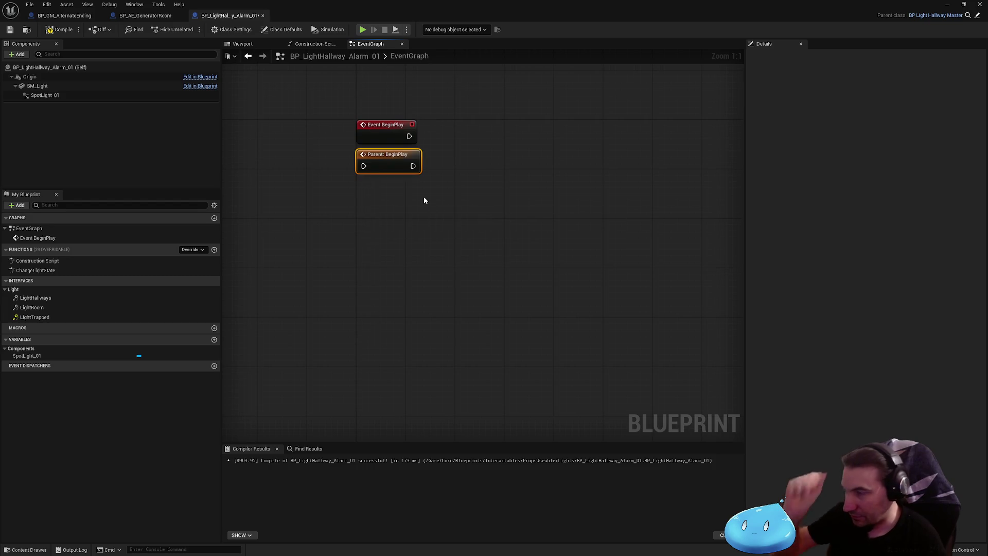
pyautogui.moveTo(388, 160)
pyautogui.mouseDown()
pyautogui.moveTo(484, 131)
pyautogui.moveTo(406, 138)
pyautogui.mouseUp()
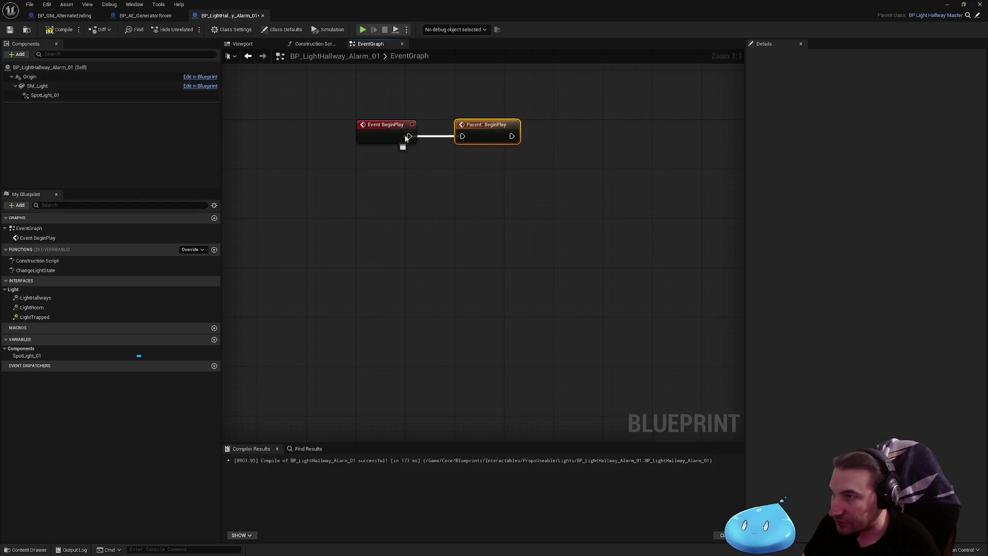
# - Add a Switch Has Authority node and a new Timeline node
pyautogui.rightClick(614, 215)
pyautogui.write('switch has')
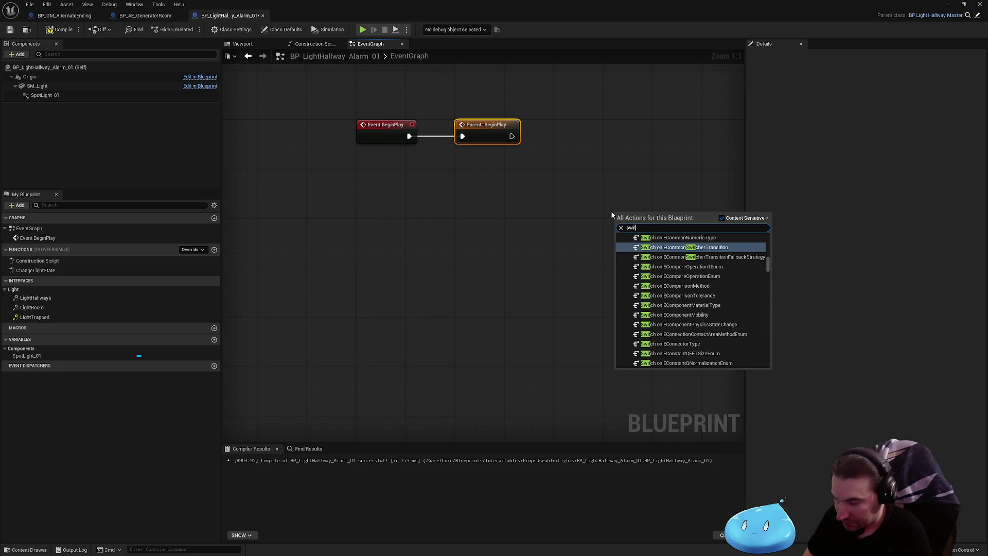
pyautogui.press('Return')
pyautogui.moveTo(612, 213); pyautogui.dragTo(571, 135)
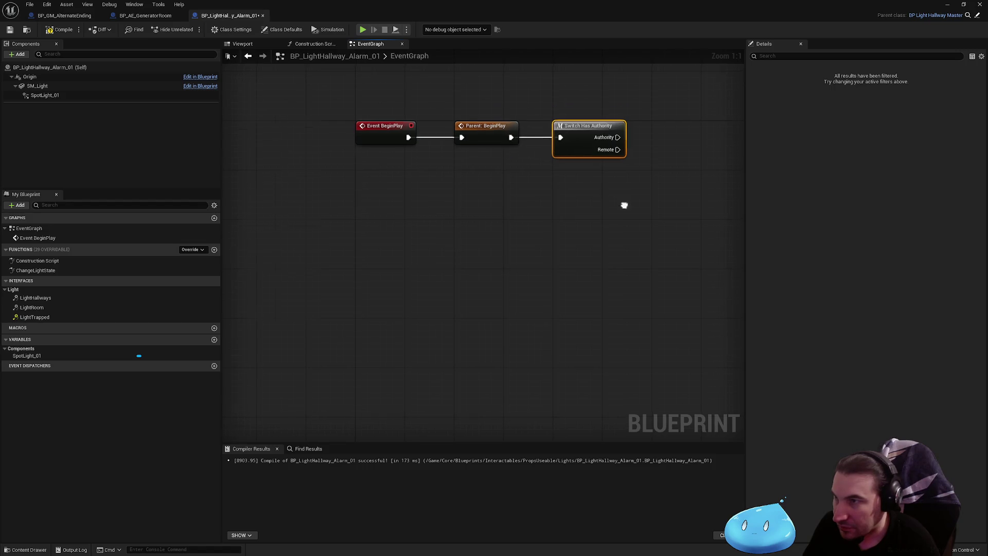
pyautogui.click(487, 306)
pyautogui.rightClick(471, 352)
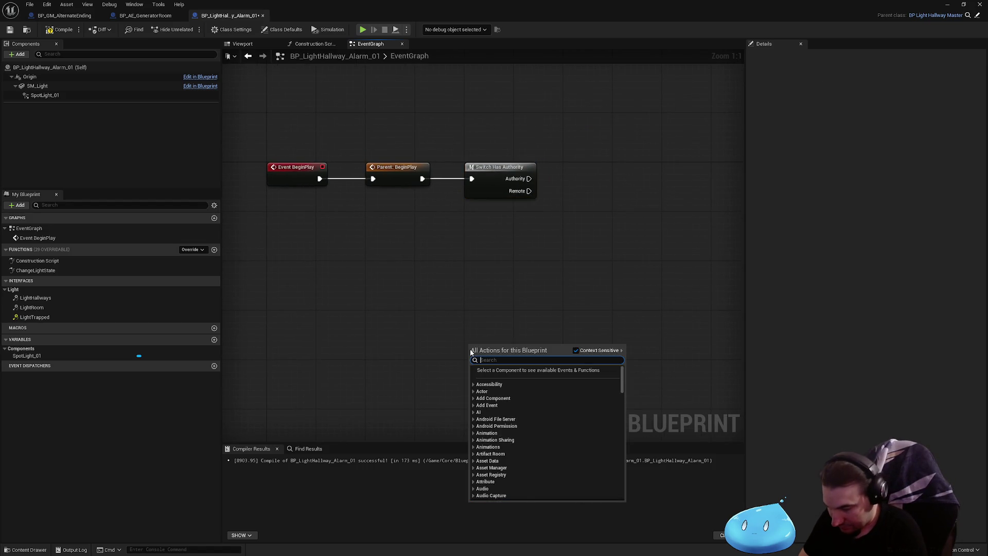
pyautogui.write('timeline')
pyautogui.scroll(-5, 516, 420)
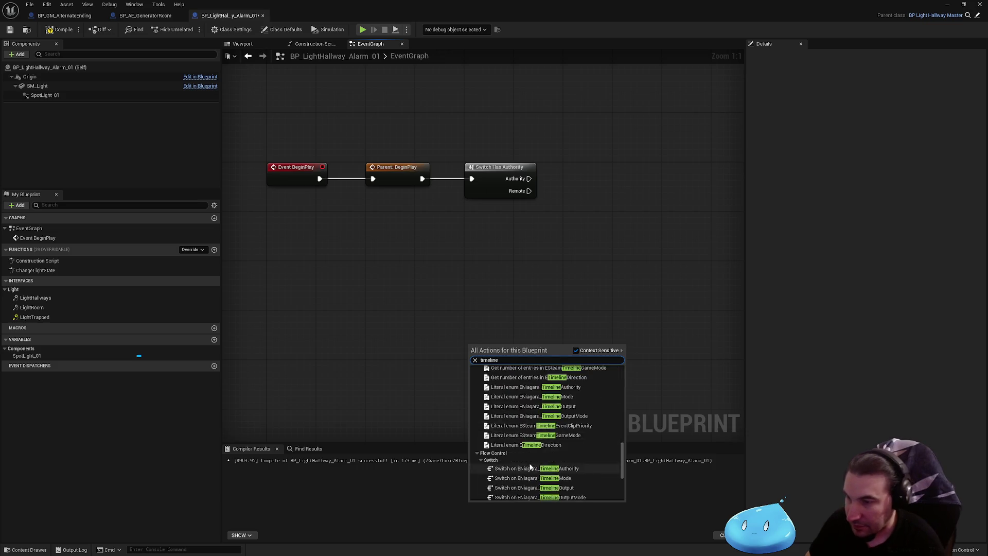
pyautogui.click(531, 495)
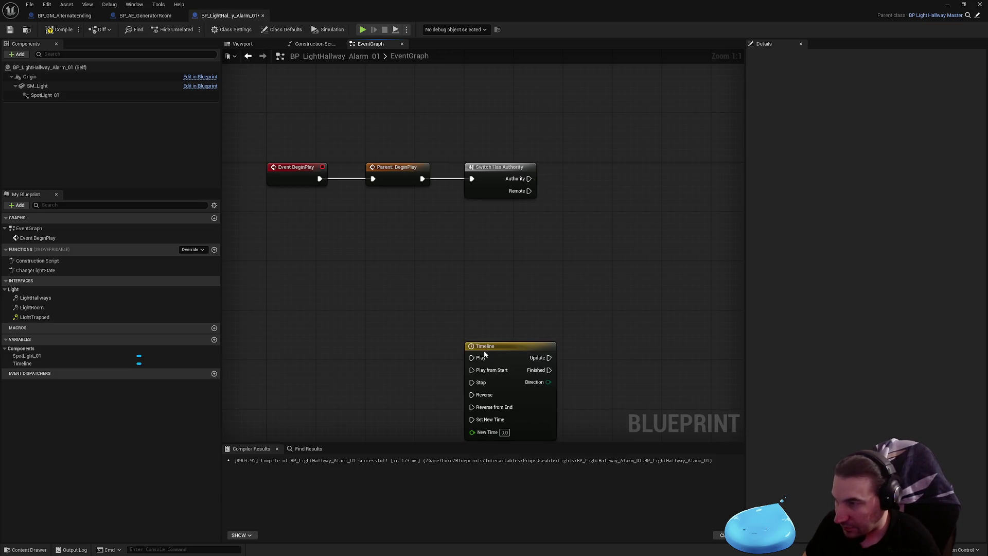
pyautogui.moveTo(484, 355); pyautogui.dragTo(287, 323)
# - Add an extra Timeline_0, then undo it along with Switch Has Authority
pyautogui.rightClick(582, 320)
pyautogui.write('timeline')
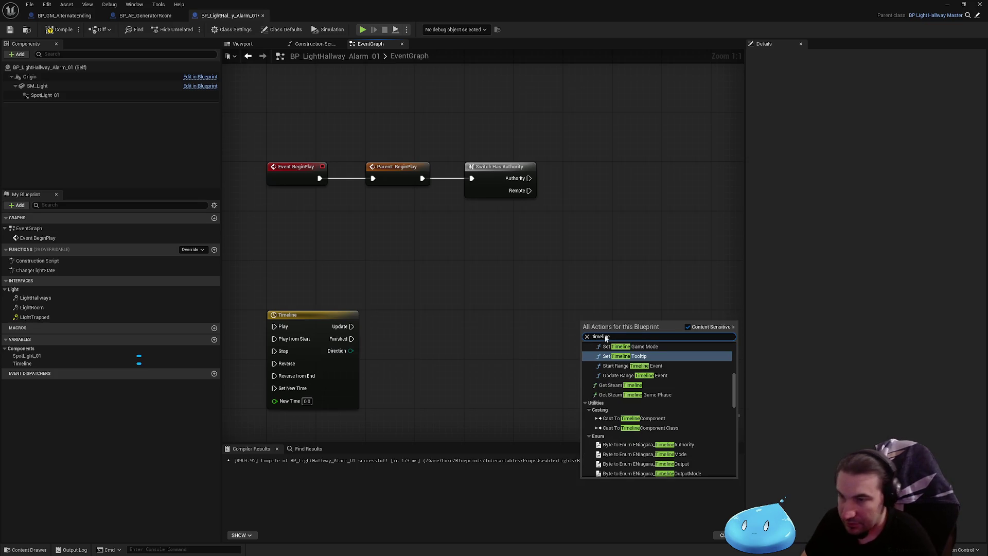
pyautogui.scroll(-5, 693, 433)
pyautogui.scroll(-2, 711, 433)
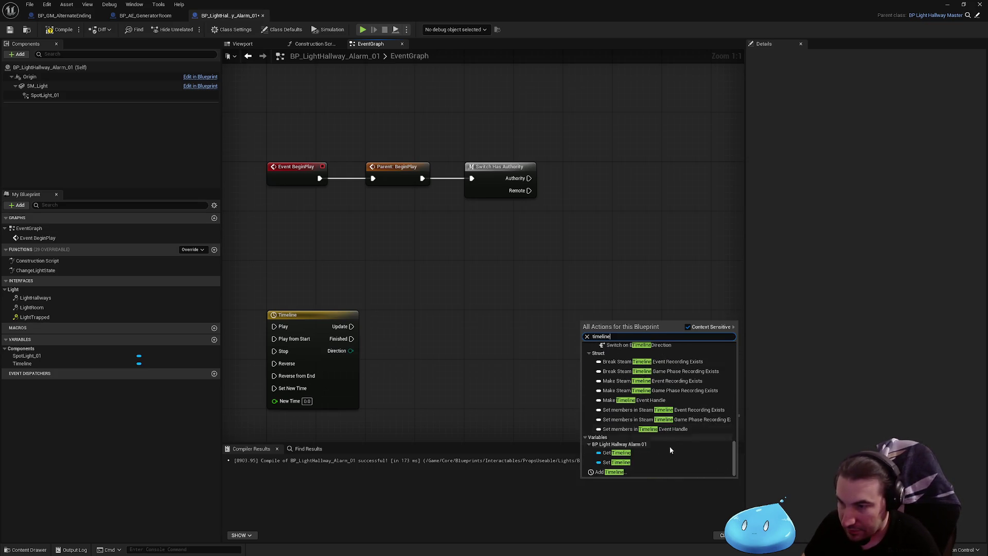
pyautogui.click(634, 469)
pyautogui.click(517, 193)
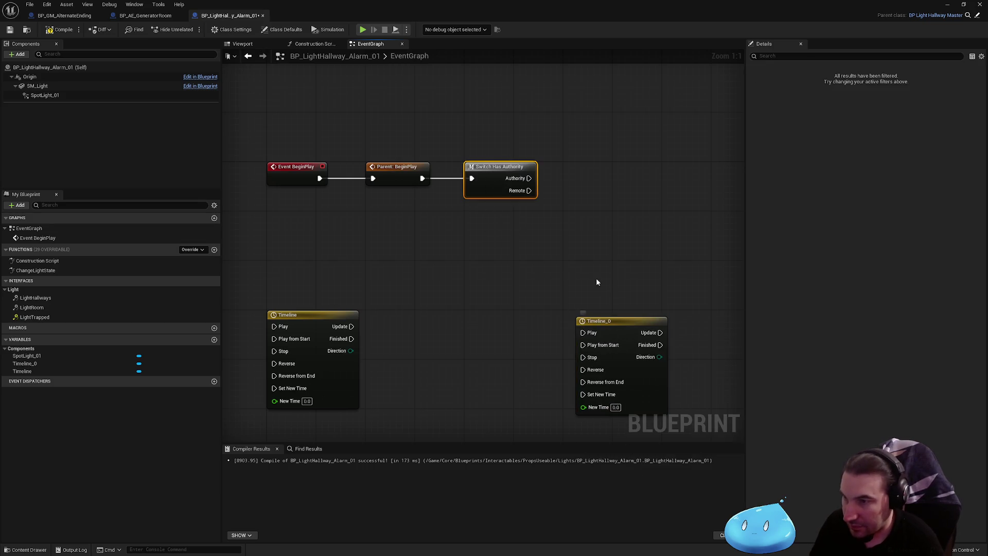
pyautogui.hotkey('ctrl', 'z')
pyautogui.hotkey('ctrl', 'z')
# - Add a Timeline getter wired into a Play from Start node
pyautogui.rightClick(570, 282)
pyautogui.write('tim')
pyautogui.write('lki')
pyautogui.press('BackSpace')
pyautogui.press('BackSpace')
pyautogui.write('eli')
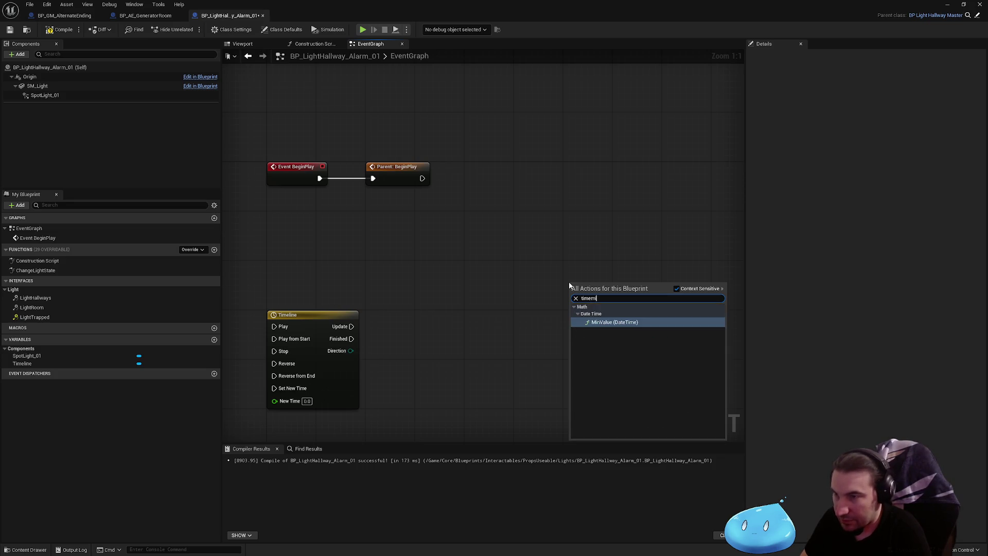
pyautogui.write('ne')
pyautogui.moveTo(722, 344); pyautogui.dragTo(722, 406)
pyautogui.click(623, 416)
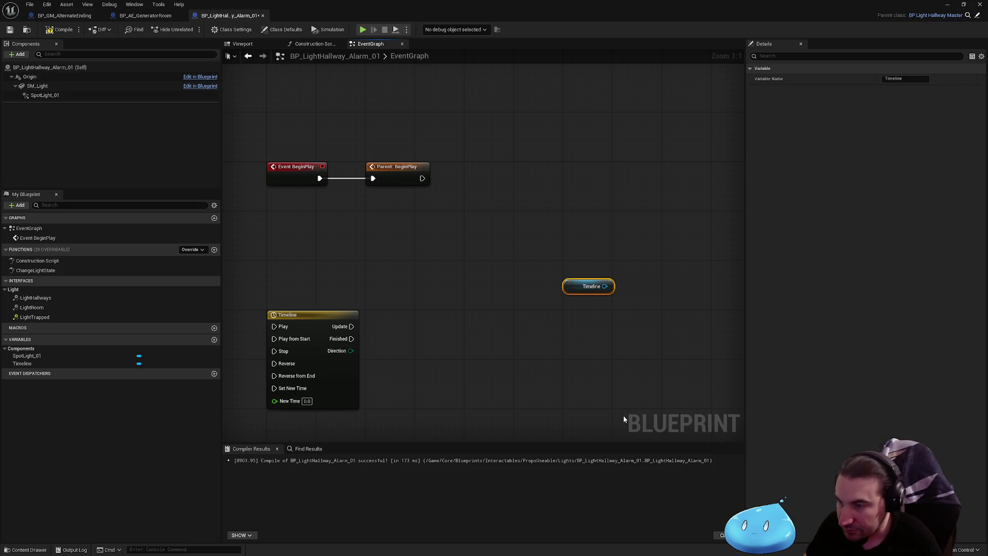
pyautogui.moveTo(606, 286); pyautogui.dragTo(651, 297)
pyautogui.write('playfrom')
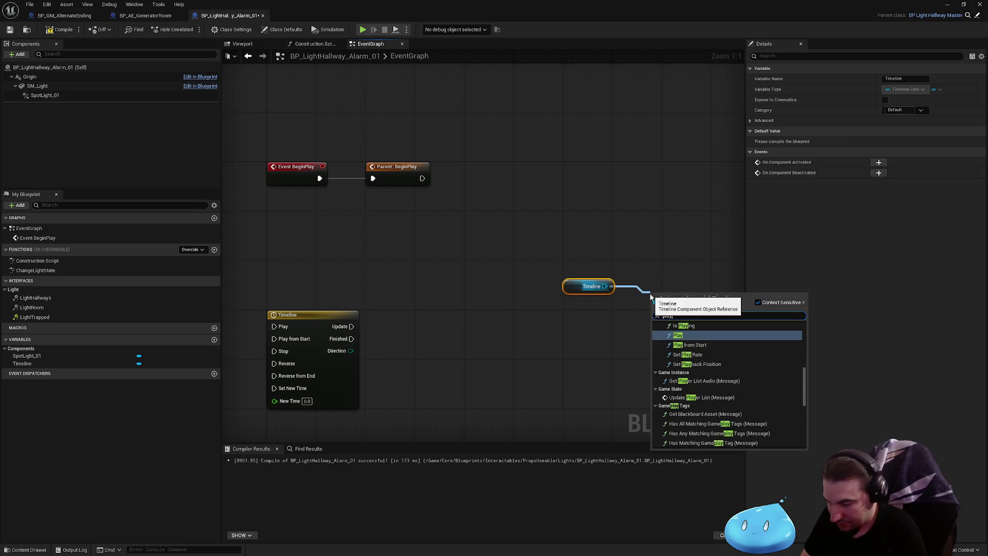
pyautogui.press('Return')
pyautogui.moveTo(670, 301)
pyautogui.mouseDown()
pyautogui.moveTo(582, 212)
pyautogui.moveTo(583, 249)
pyautogui.moveTo(477, 176)
pyautogui.mouseUp()
pyautogui.keyDown('shift'); pyautogui.click(588, 286); pyautogui.keyUp('shift')
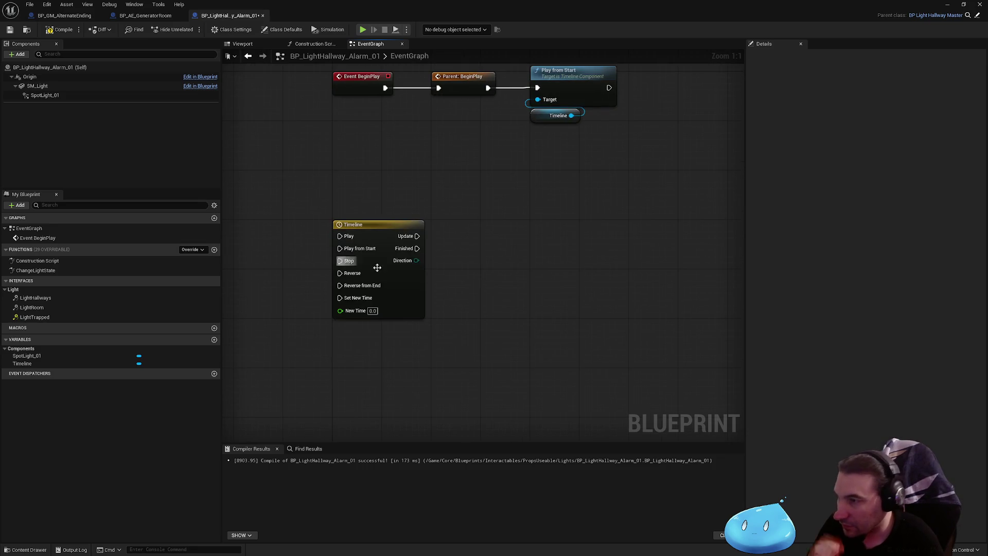
pyautogui.doubleClick(402, 282)
# - Set the timeline length to 0.75 seconds and save the Blueprint
pyautogui.click(243, 66)
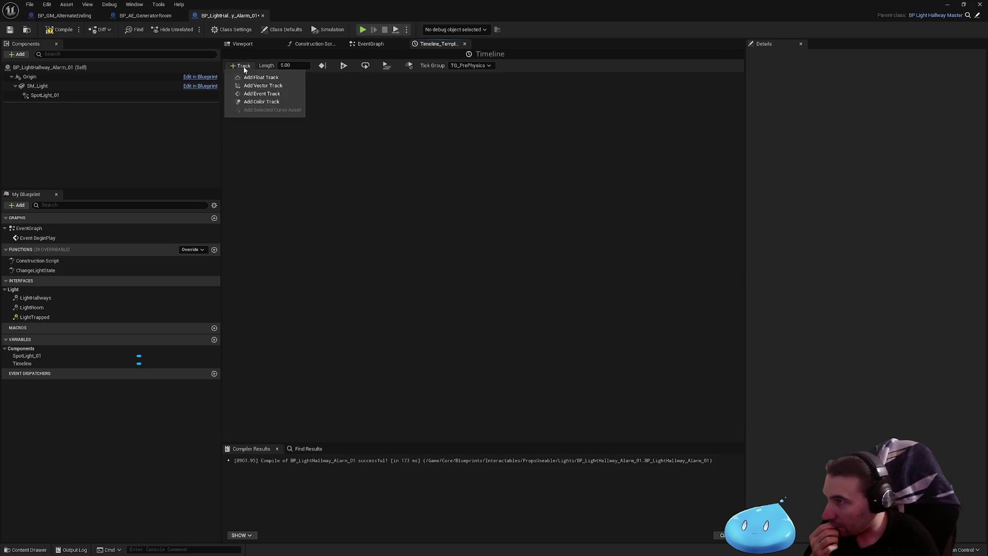
pyautogui.click(325, 117)
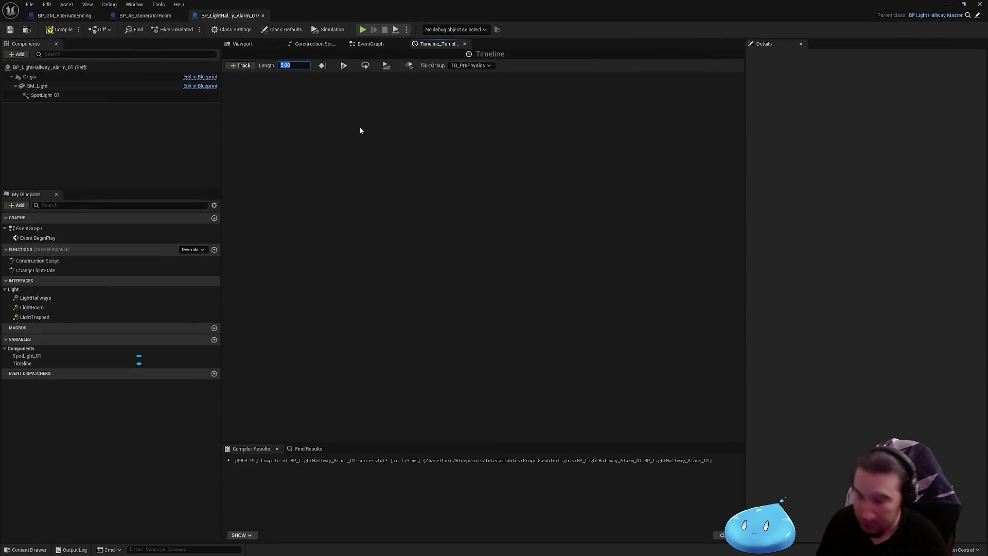
pyautogui.write('0.75')
pyautogui.press('Return')
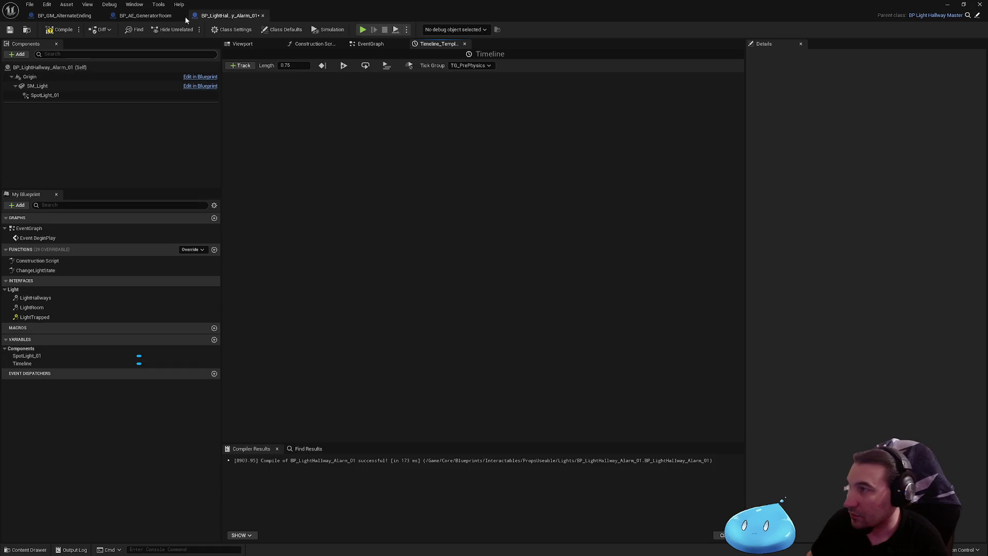
pyautogui.press('super+Down')
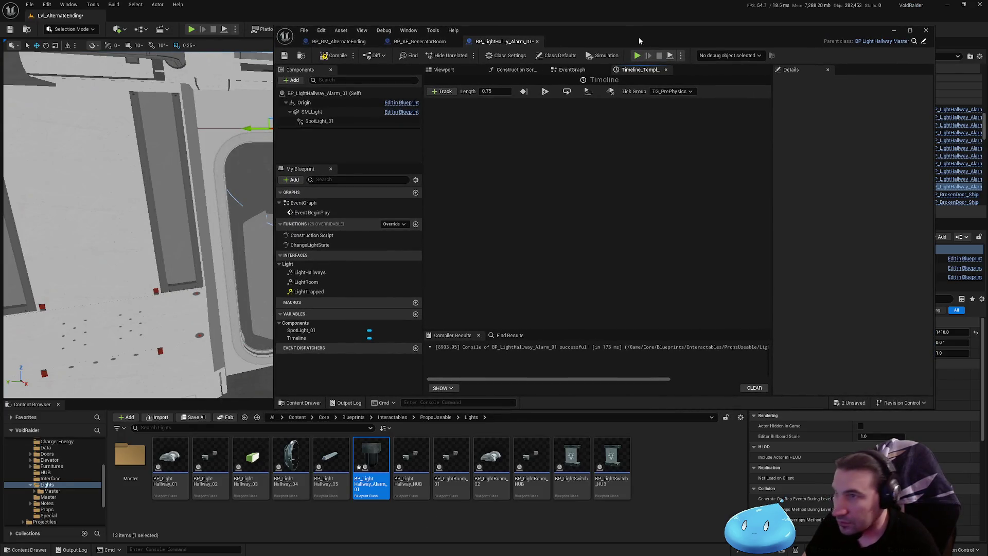
pyautogui.doubleClick(641, 41)
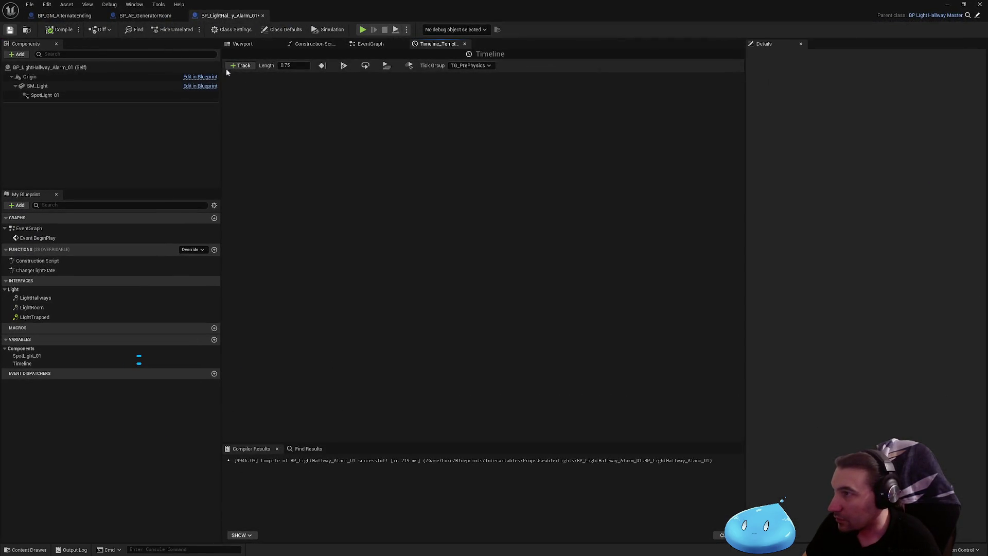
pyautogui.hotkey('ctrl', 's')
# - Add a float track named Alpha with keys at 0 and 0.75 seconds, ending at 1.0
pyautogui.click(241, 65)
pyautogui.click(252, 78)
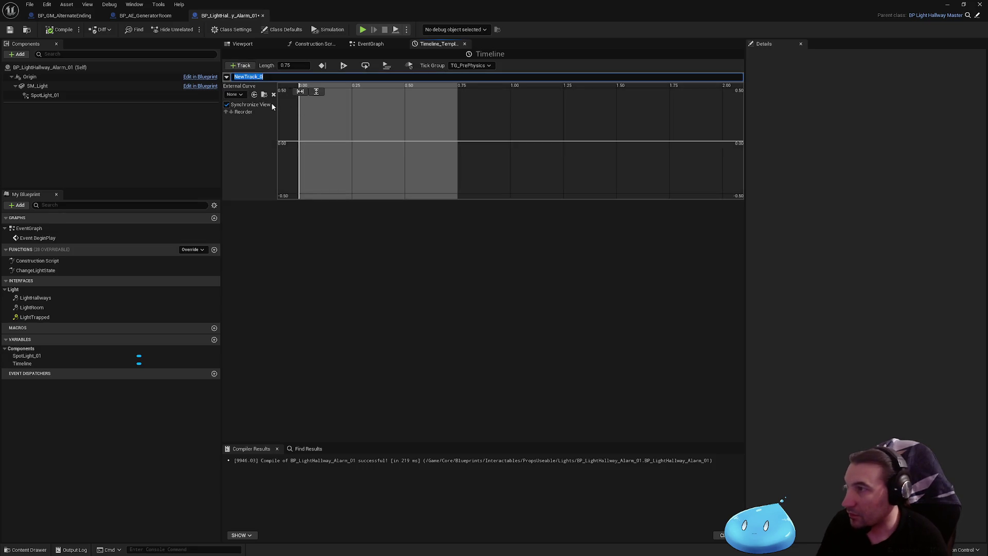
pyautogui.write('Alpha')
pyautogui.press('Return')
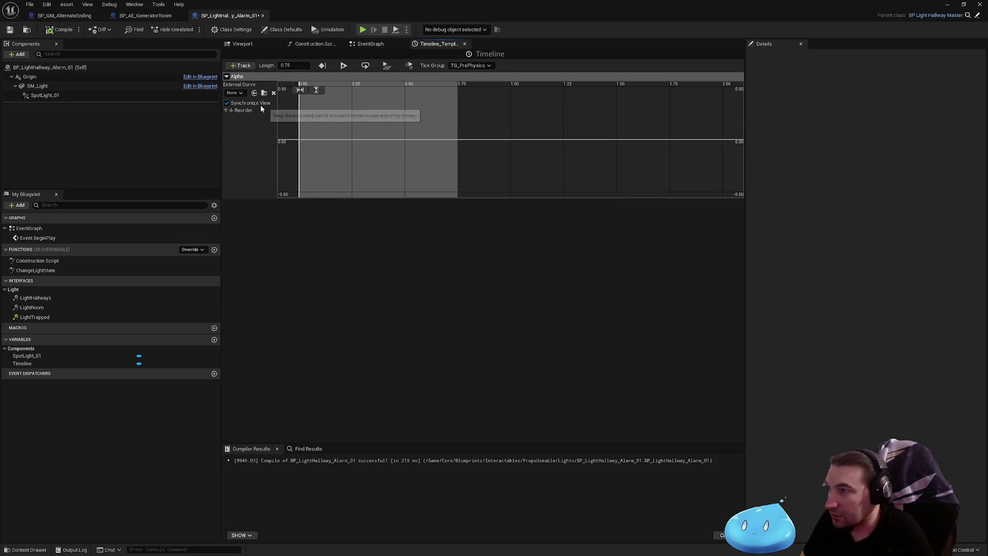
pyautogui.rightClick(300, 143)
pyautogui.click(331, 157)
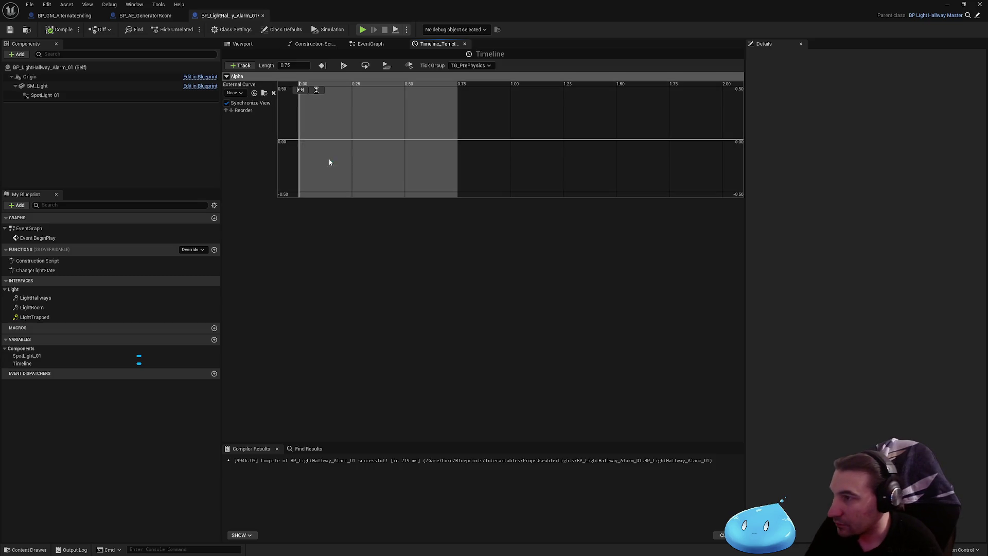
pyautogui.rightClick(458, 144)
pyautogui.click(481, 158)
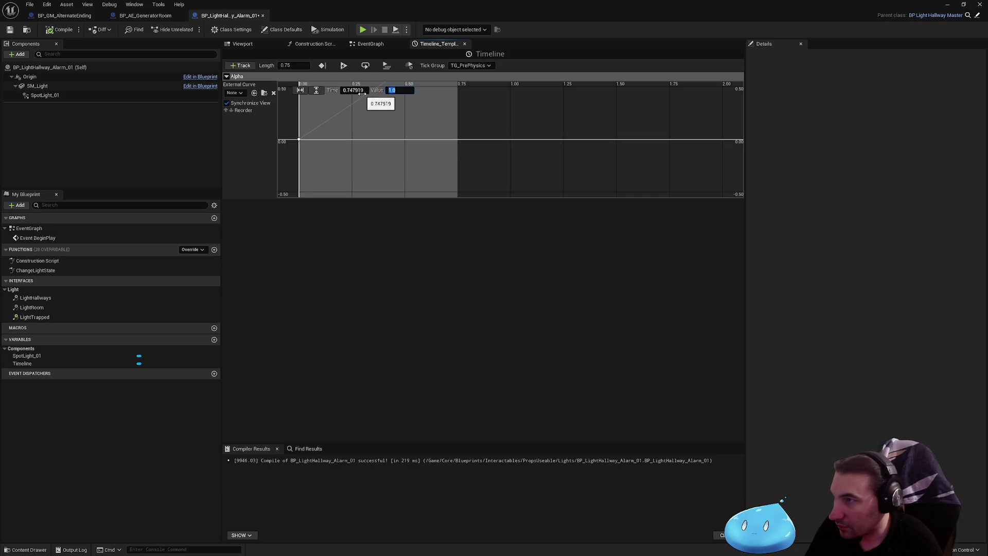
pyautogui.write('0.75')
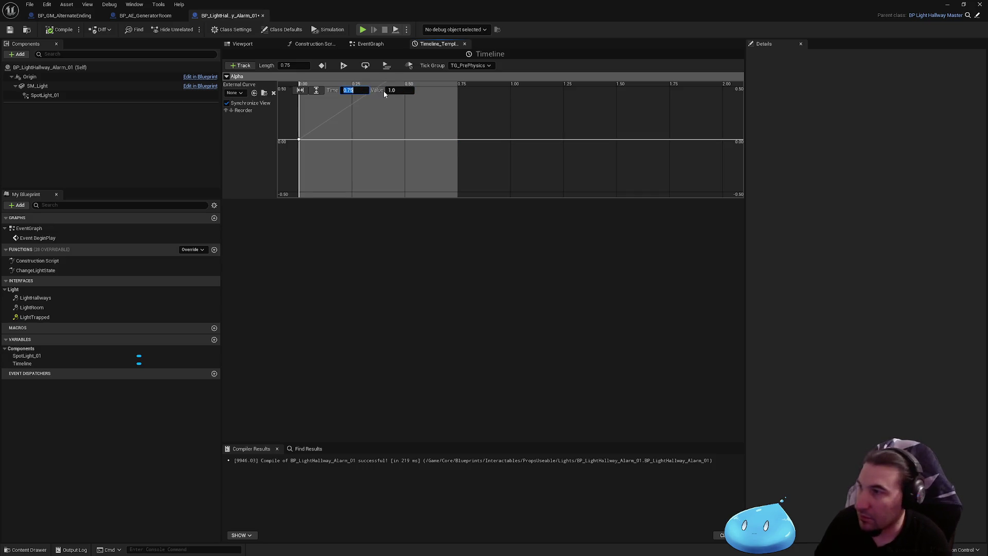
pyautogui.press('Return')
pyautogui.click(413, 168)
pyautogui.click(465, 45)
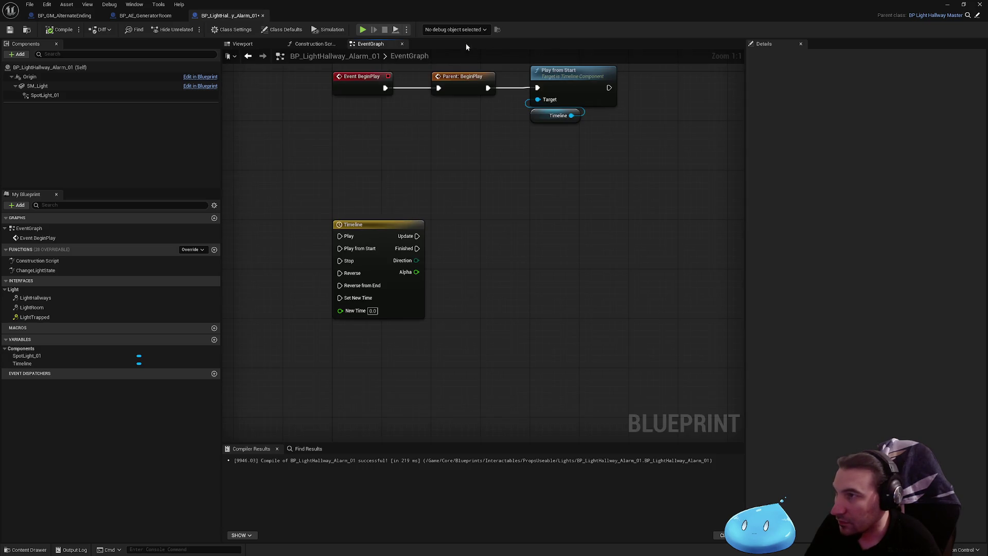
# - Add a float Lerp node driven by the timeline's Alpha output
pyautogui.moveTo(417, 272); pyautogui.dragTo(479, 284)
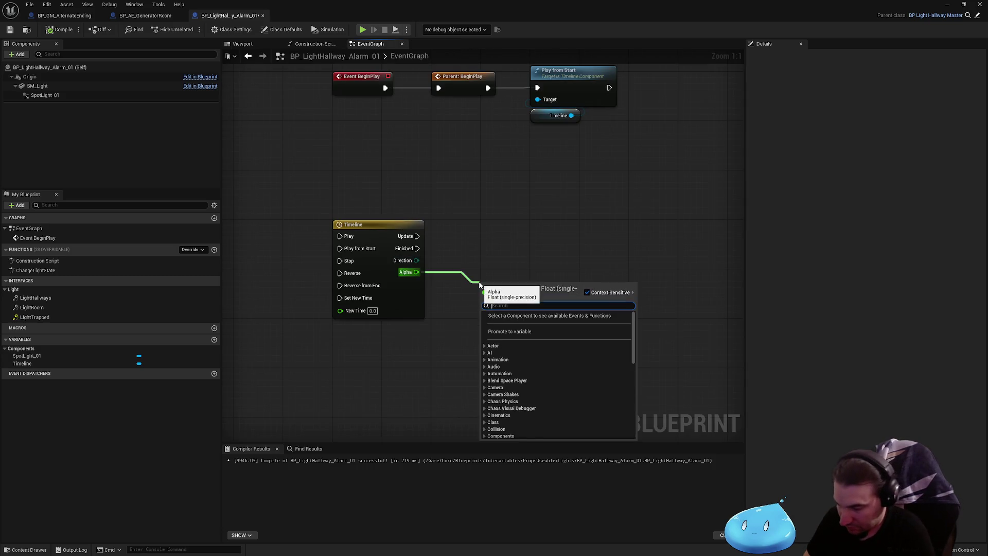
pyautogui.write('lerp')
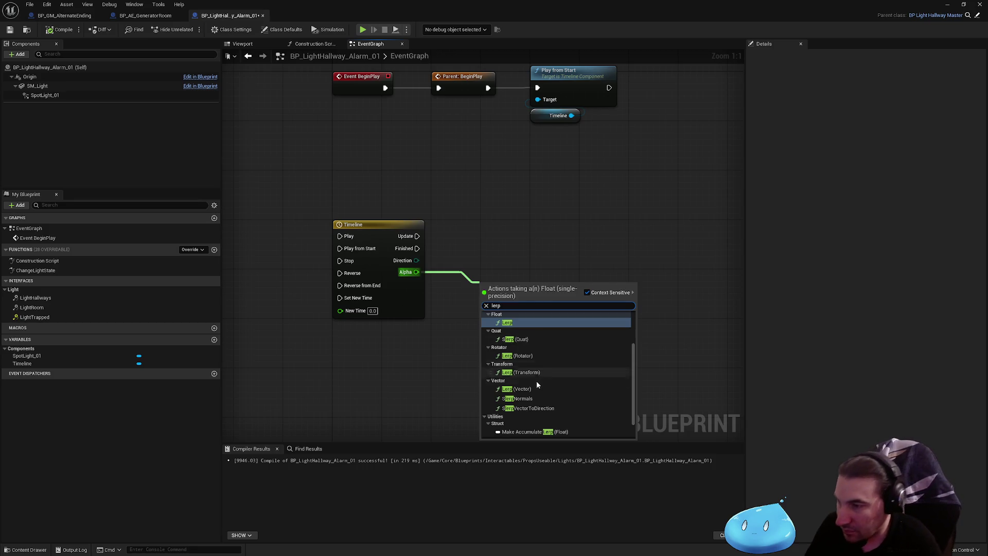
pyautogui.scroll(2, 539, 395)
pyautogui.press('Return')
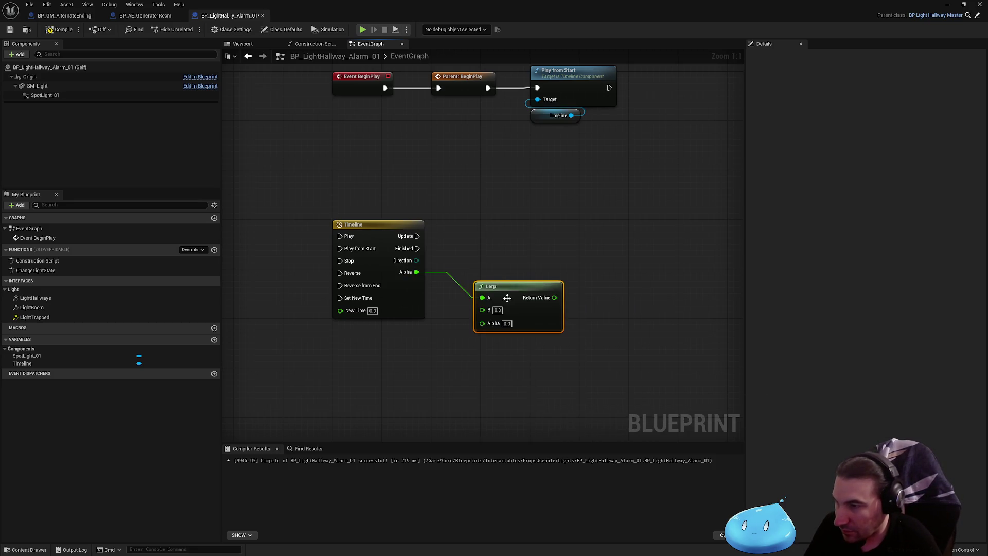
pyautogui.moveTo(485, 297); pyautogui.dragTo(482, 323)
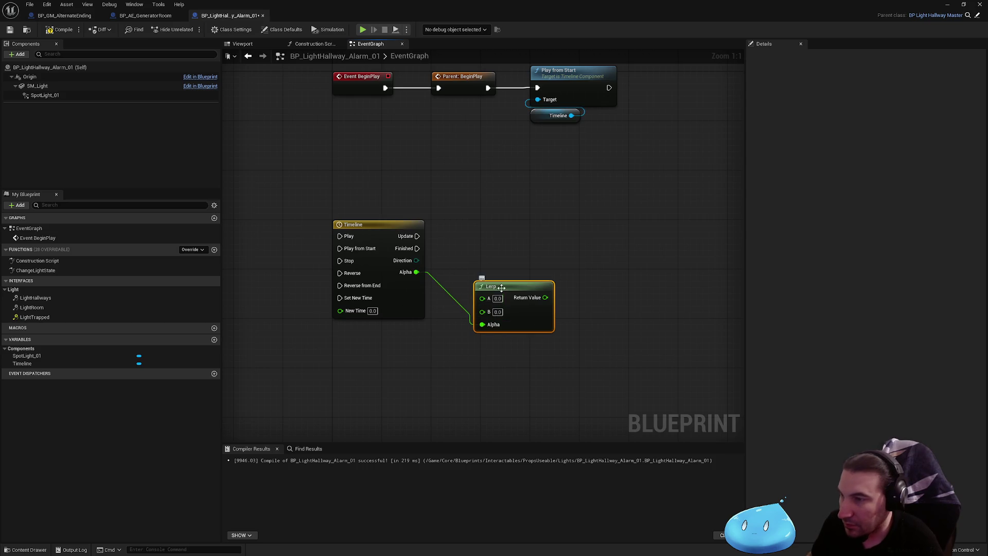
pyautogui.moveTo(503, 284); pyautogui.dragTo(509, 275)
# - Add a Spot Light 01 reference with a Set Relative Rotation node fired on each timeline Update
pyautogui.moveTo(44, 95)
pyautogui.mouseDown()
pyautogui.moveTo(592, 186)
pyautogui.moveTo(488, 224)
pyautogui.mouseUp()
pyautogui.moveTo(557, 222); pyautogui.dragTo(556, 221)
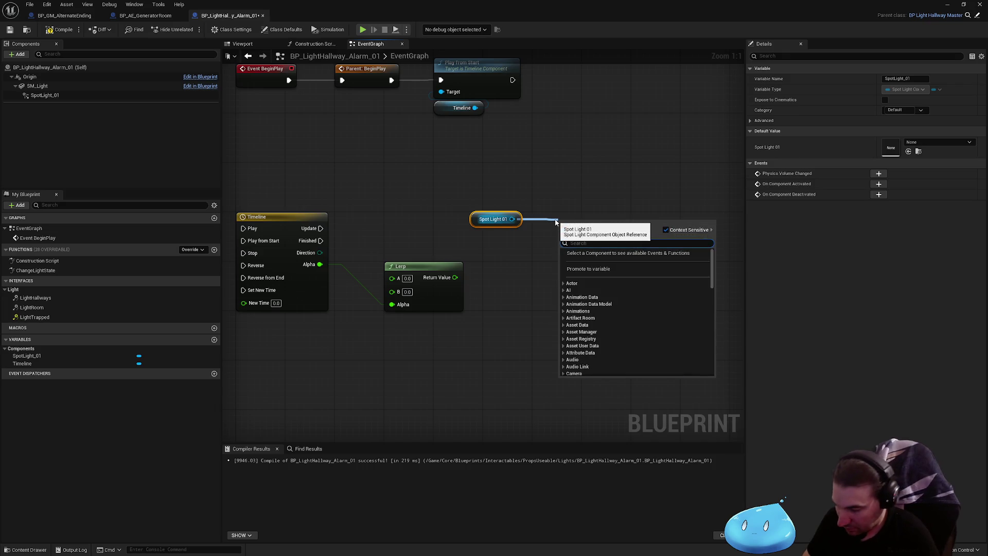
pyautogui.write('relative')
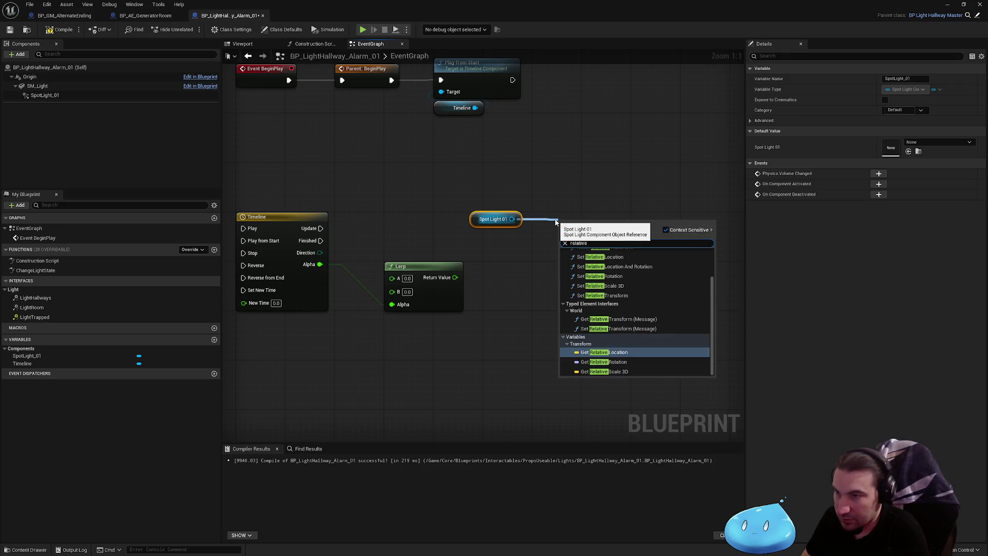
pyautogui.write(' ro')
pyautogui.click(600, 279)
pyautogui.moveTo(474, 219); pyautogui.dragTo(387, 244)
pyautogui.moveTo(320, 229); pyautogui.dragTo(319, 230)
pyautogui.moveTo(574, 245); pyautogui.dragTo(572, 243)
pyautogui.moveTo(602, 236)
pyautogui.mouseDown()
pyautogui.moveTo(580, 222)
pyautogui.moveTo(542, 226)
pyautogui.moveTo(576, 222)
pyautogui.mouseUp()
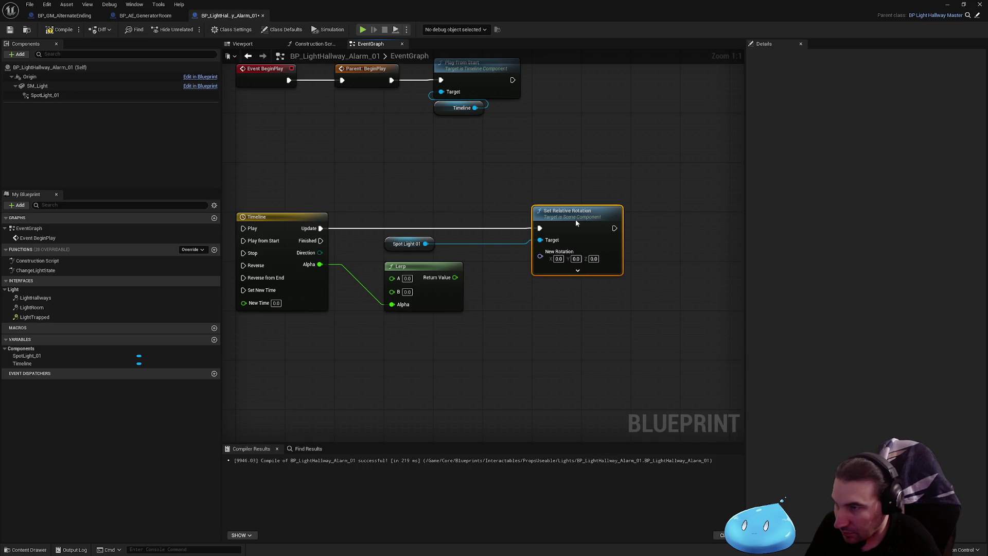
# - Add a Make Rotator for New Rotation, then delete it and the float Lerp
pyautogui.moveTo(550, 258); pyautogui.dragTo(502, 298)
pyautogui.write('make')
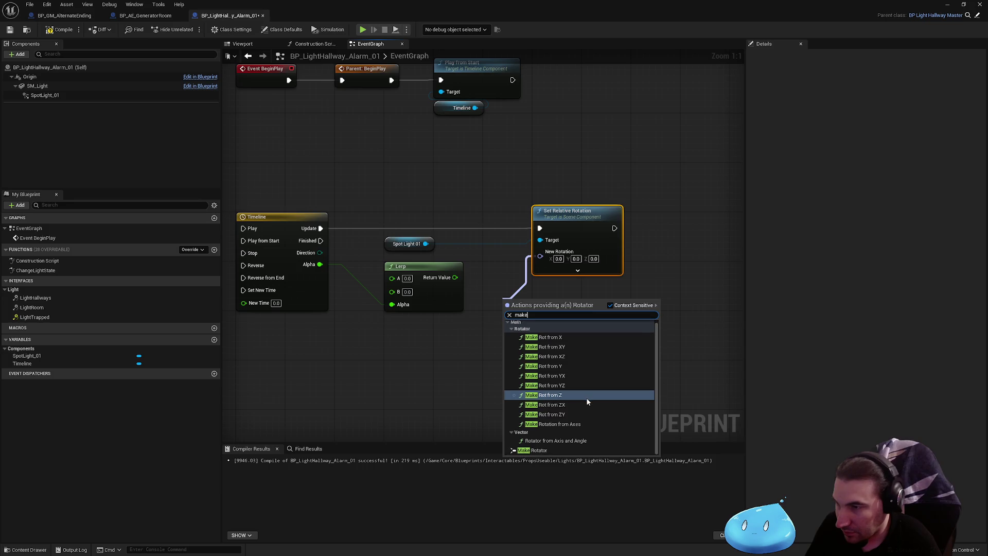
pyautogui.click(561, 448)
pyautogui.moveTo(579, 221); pyautogui.dragTo(678, 221)
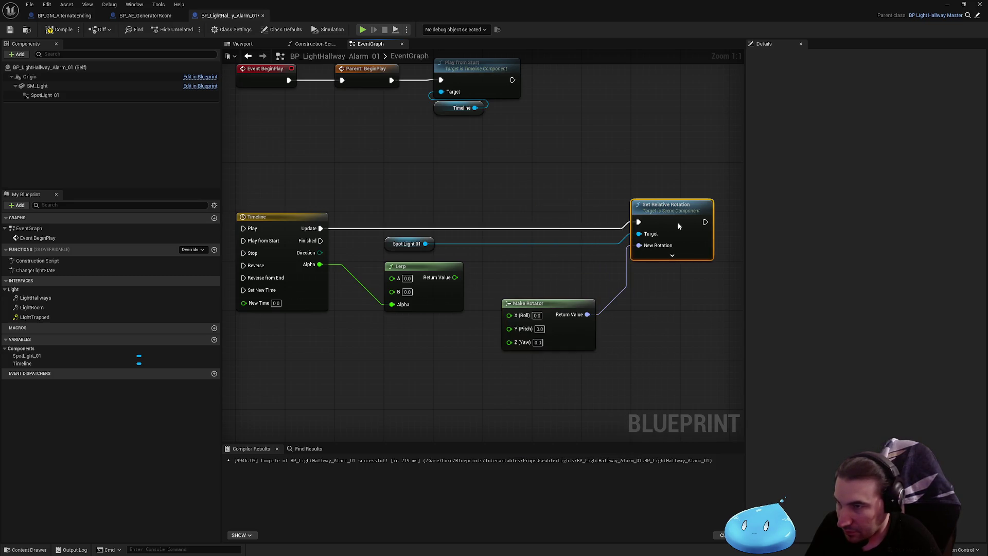
pyautogui.moveTo(537, 308); pyautogui.dragTo(520, 271)
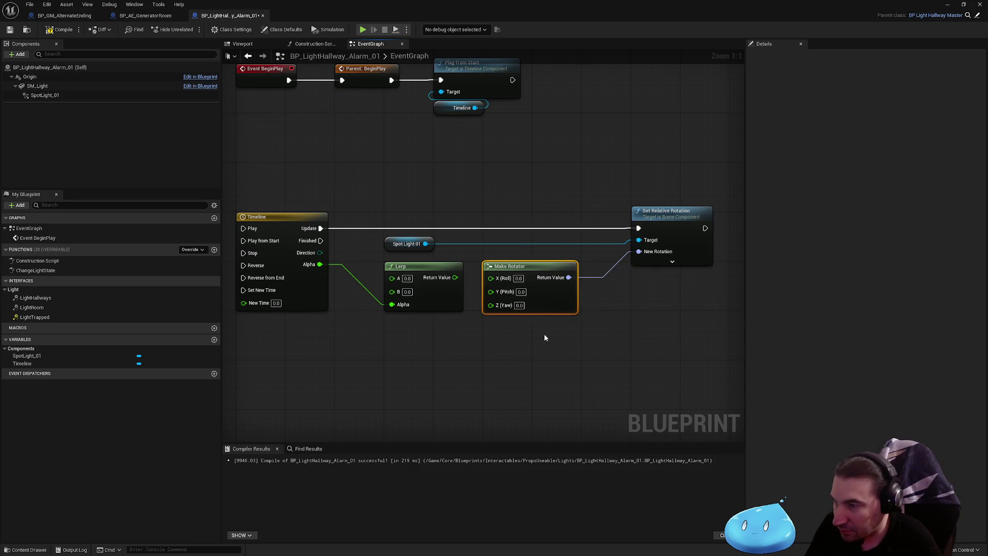
pyautogui.press('Delete')
# - Feed New Rotation from an Alpha-driven Lerp (Rotator) with end yaw 359
pyautogui.moveTo(320, 265); pyautogui.dragTo(373, 282)
pyautogui.write('lerp')
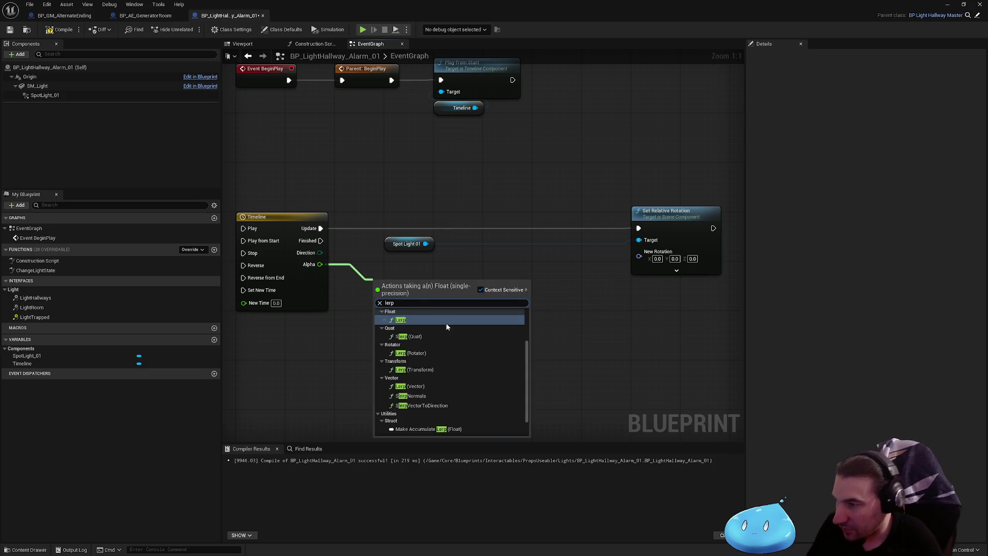
pyautogui.click(412, 354)
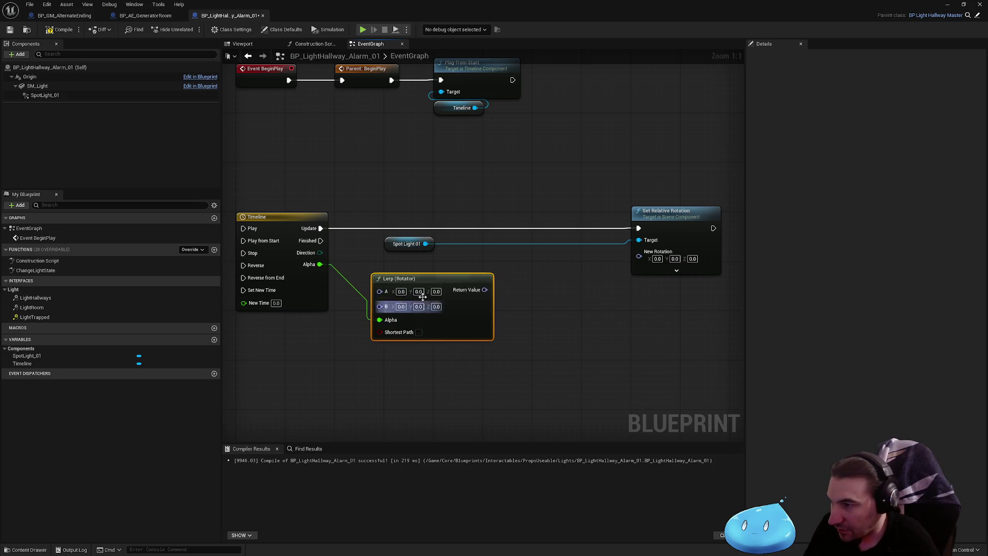
pyautogui.moveTo(420, 280); pyautogui.dragTo(433, 267)
pyautogui.moveTo(497, 278); pyautogui.dragTo(654, 252)
pyautogui.moveTo(664, 216); pyautogui.dragTo(565, 216)
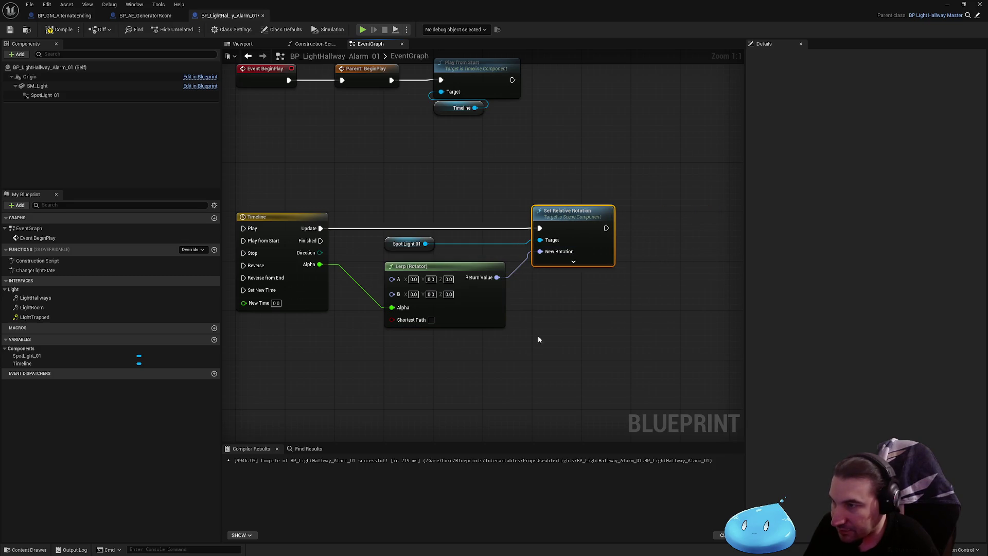
pyautogui.moveTo(388, 241); pyautogui.dragTo(435, 250)
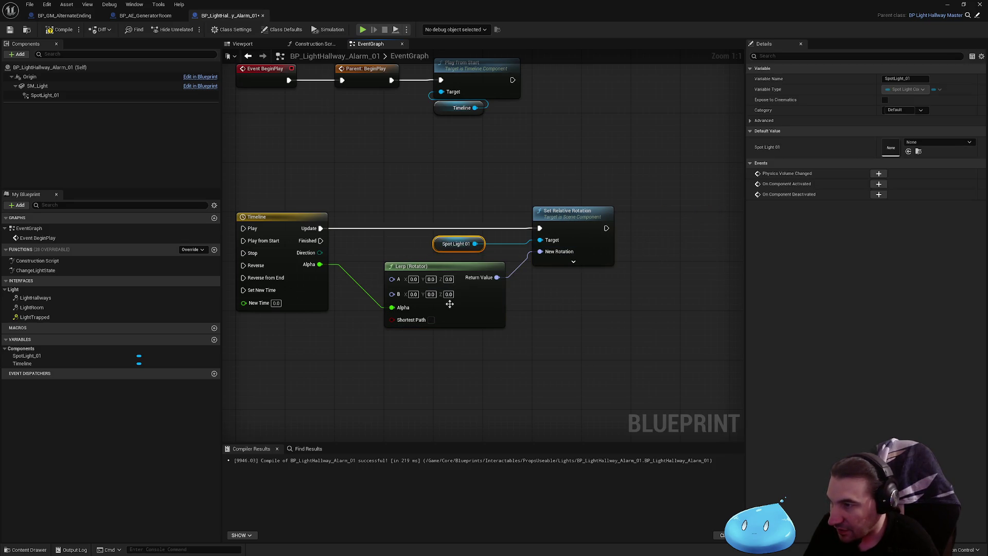
pyautogui.write('359')
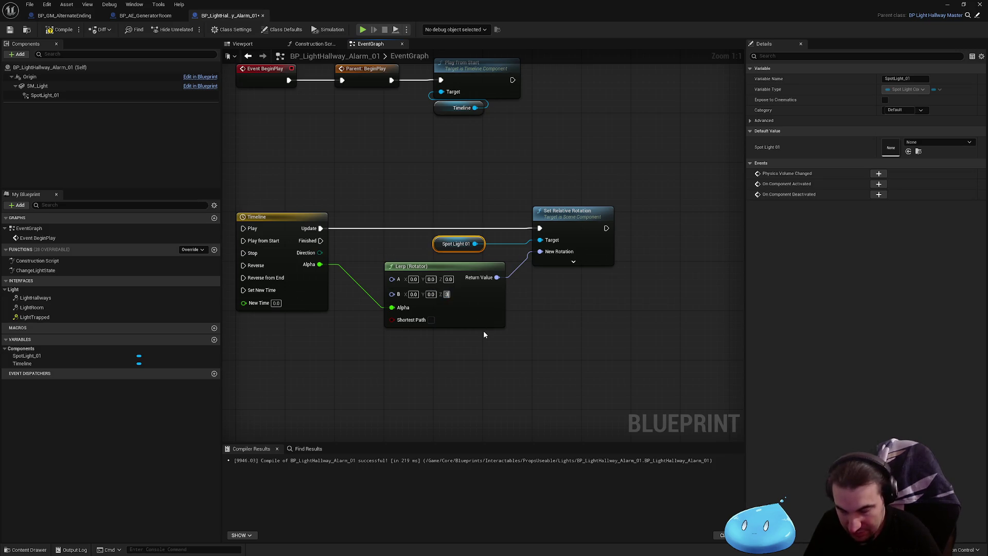
pyautogui.press('Return')
pyautogui.click(538, 344)
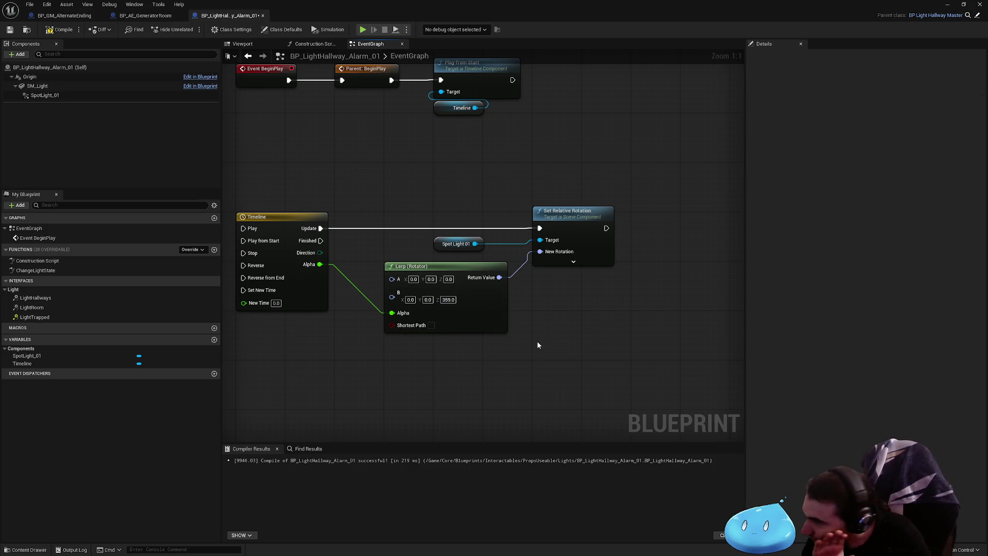
pyautogui.moveTo(319, 245)
pyautogui.mouseDown()
pyautogui.moveTo(360, 219)
pyautogui.moveTo(385, 330)
pyautogui.moveTo(436, 347)
pyautogui.moveTo(362, 215)
pyautogui.mouseUp()
# - Add a Switch on ETimelineDirection and wire its Backward output to a duplicated Play from Start
pyautogui.write('swi')
pyautogui.press('Return')
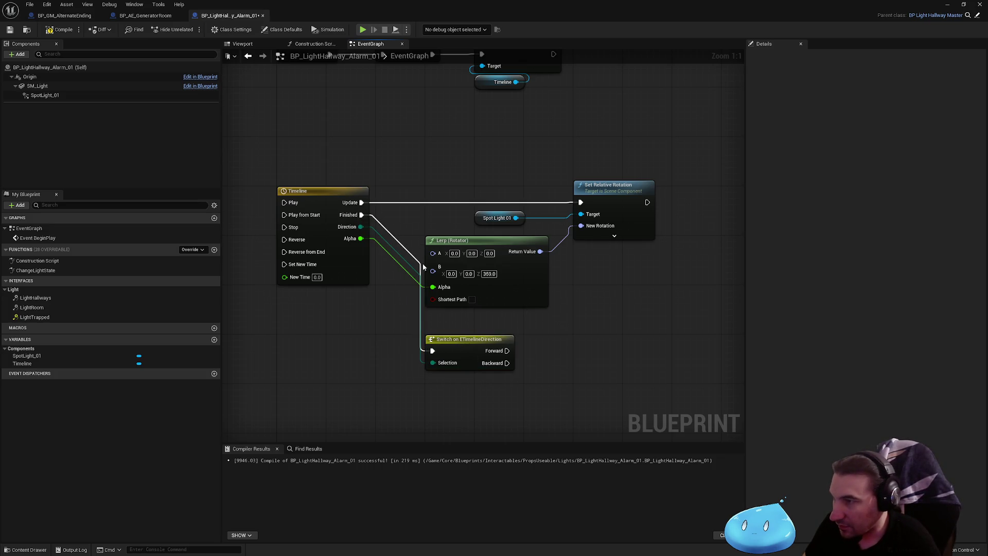
pyautogui.moveTo(556, 211); pyautogui.dragTo(487, 117)
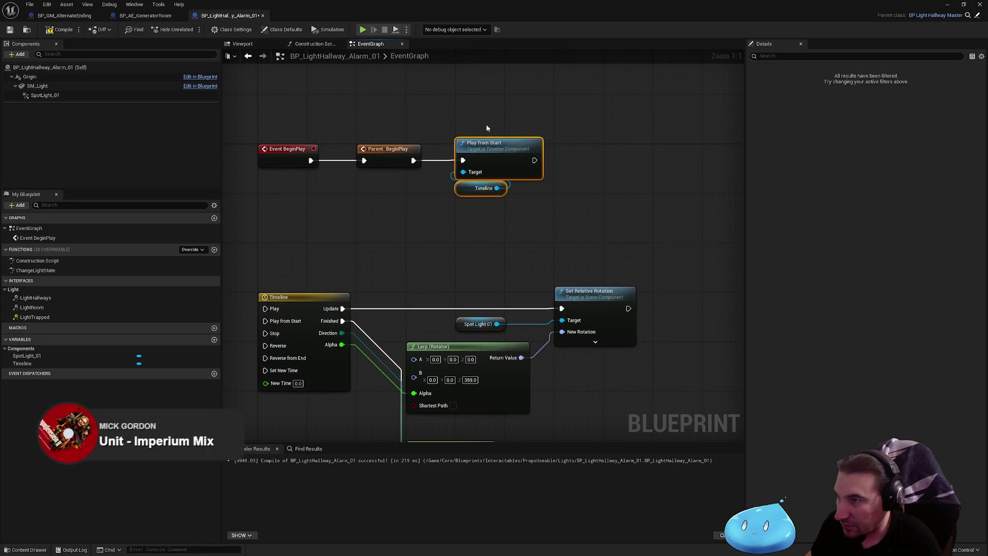
pyautogui.hotkey('ctrl', 'c')
pyautogui.hotkey('ctrl', 'v')
pyautogui.moveTo(538, 322); pyautogui.dragTo(442, 289)
pyautogui.moveTo(504, 301); pyautogui.dragTo(576, 425)
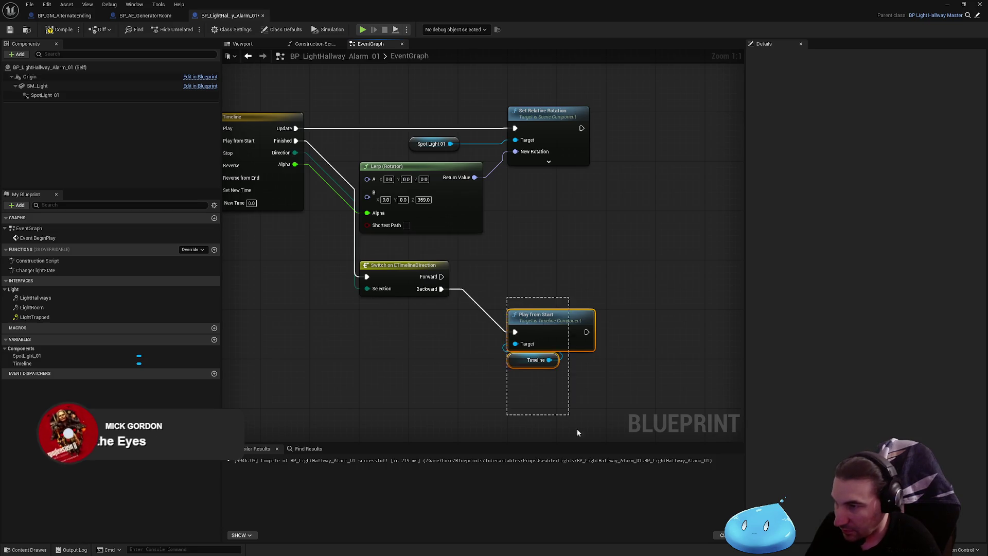
pyautogui.moveTo(551, 332); pyautogui.dragTo(550, 307)
# - Wire Forward to a new Reverse from End targeting a copied Timeline reference, then compile
pyautogui.click(578, 365)
pyautogui.click(536, 335)
pyautogui.hotkey('ctrl', 'c')
pyautogui.hotkey('ctrl', 'v')
pyautogui.moveTo(528, 256)
pyautogui.mouseDown()
pyautogui.moveTo(638, 261)
pyautogui.moveTo(606, 215)
pyautogui.mouseUp()
pyautogui.write('reverse')
pyautogui.click(682, 318)
pyautogui.moveTo(441, 277)
pyautogui.mouseDown()
pyautogui.moveTo(577, 227)
pyautogui.moveTo(551, 233)
pyautogui.mouseUp()
pyautogui.moveTo(510, 338)
pyautogui.mouseDown()
pyautogui.moveTo(466, 363)
pyautogui.moveTo(518, 263)
pyautogui.mouseUp()
pyautogui.moveTo(487, 353); pyautogui.dragTo(506, 320)
pyautogui.moveTo(523, 266); pyautogui.dragTo(534, 255)
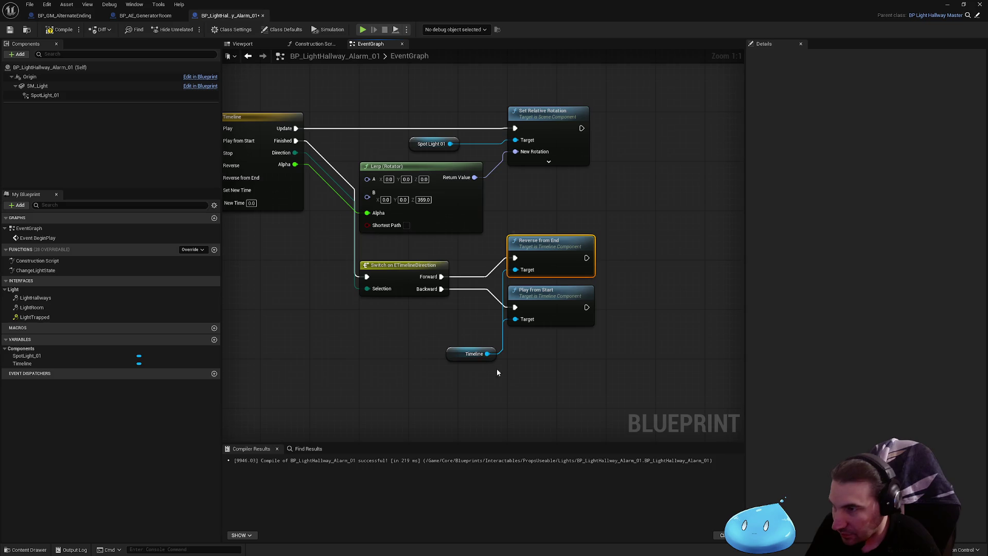
pyautogui.click(61, 31)
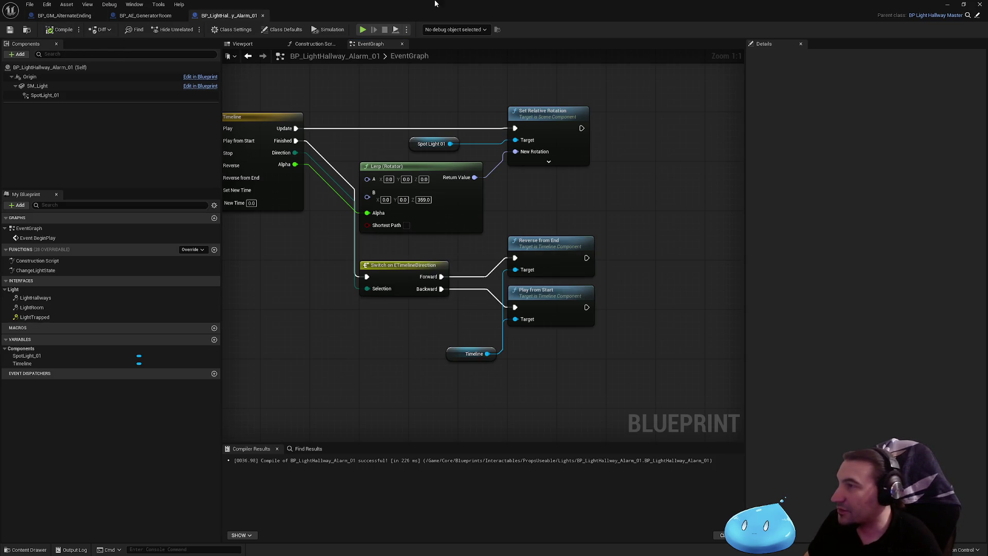
# - Save all modified content, including the Lvl_AlternateEnding level
pyautogui.moveTo(352, 4); pyautogui.dragTo(352, 529)
pyautogui.click(196, 418)
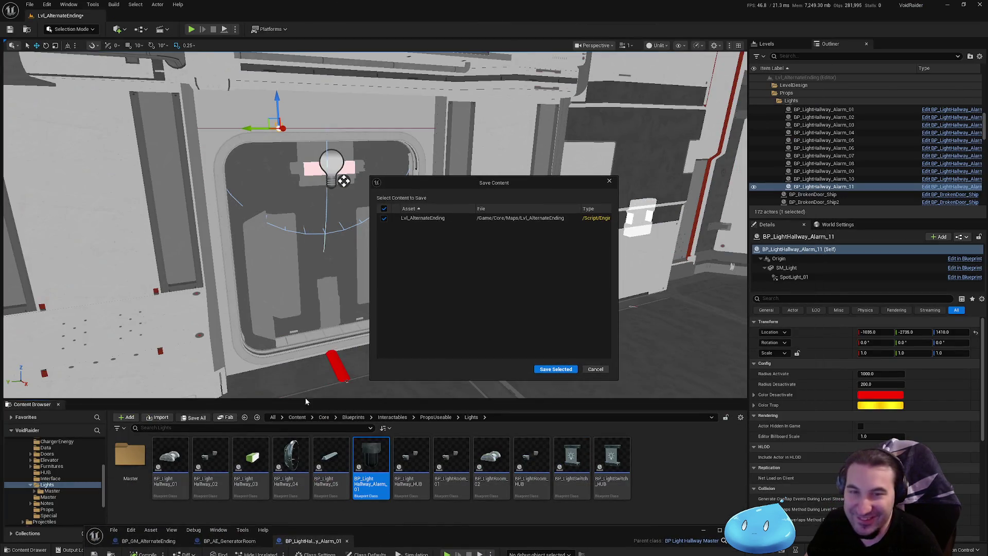
pyautogui.click(556, 369)
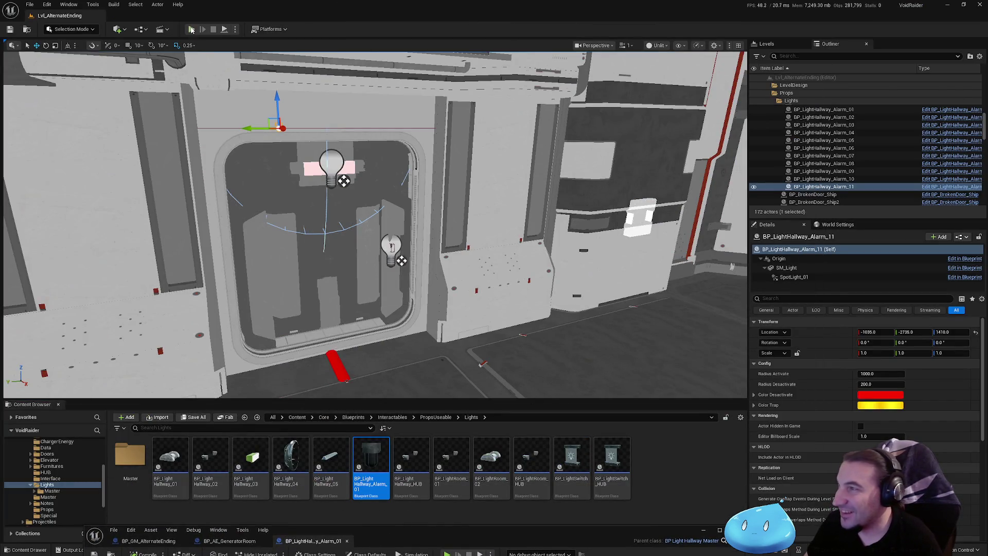
# - Start Play In Editor, pick up the rifle and medkit, and fire in the alarm-lit hallway
pyautogui.click(191, 29)
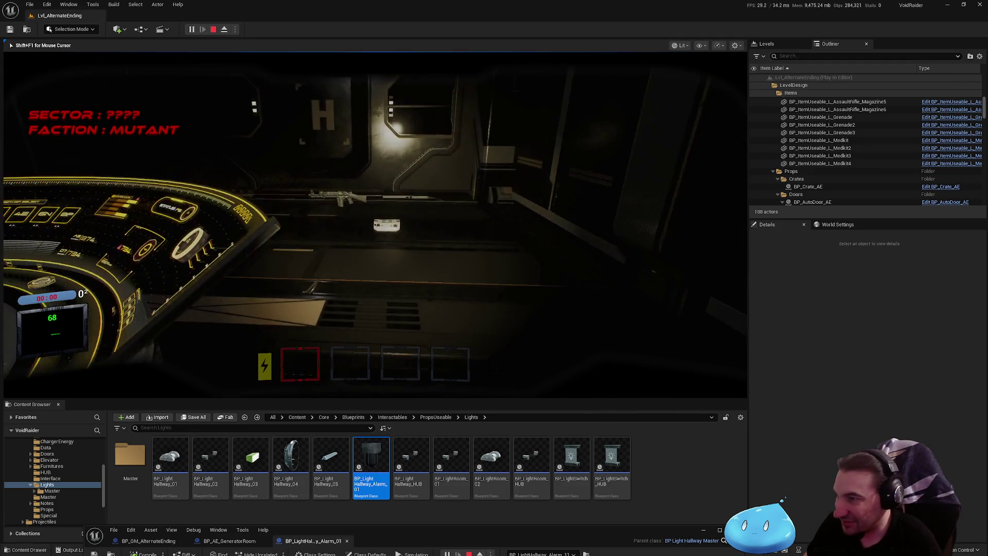
pyautogui.press('e')
pyautogui.press('e')
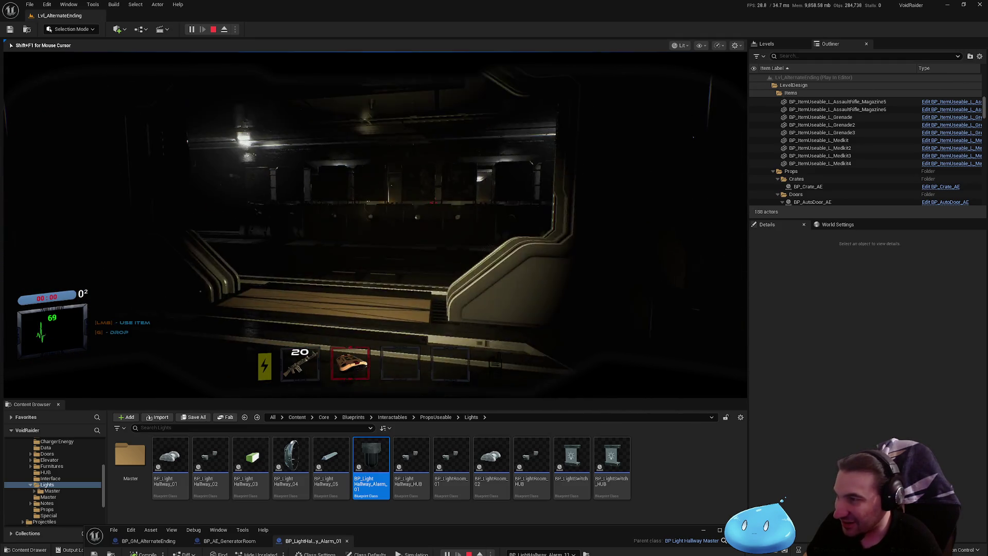
pyautogui.press('2')
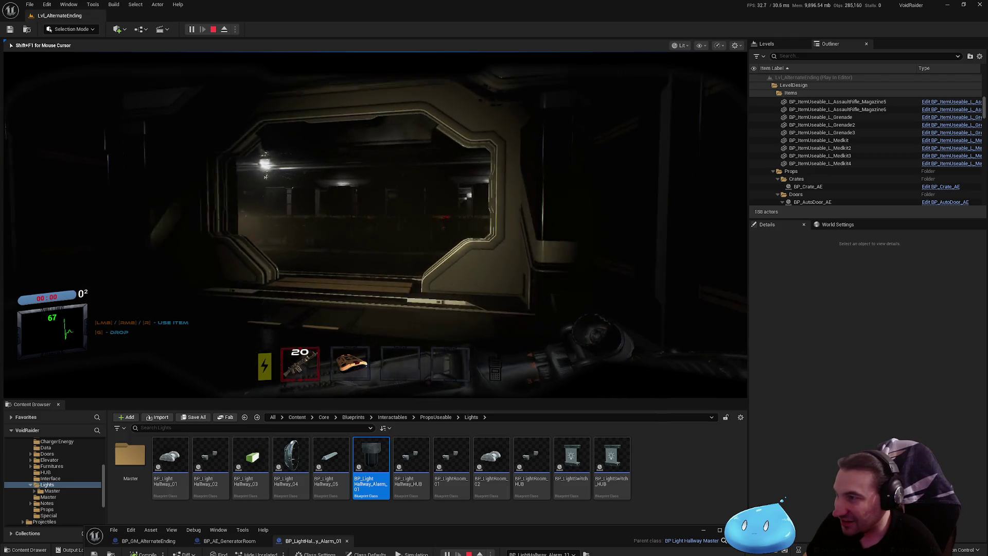
pyautogui.click(375, 225)
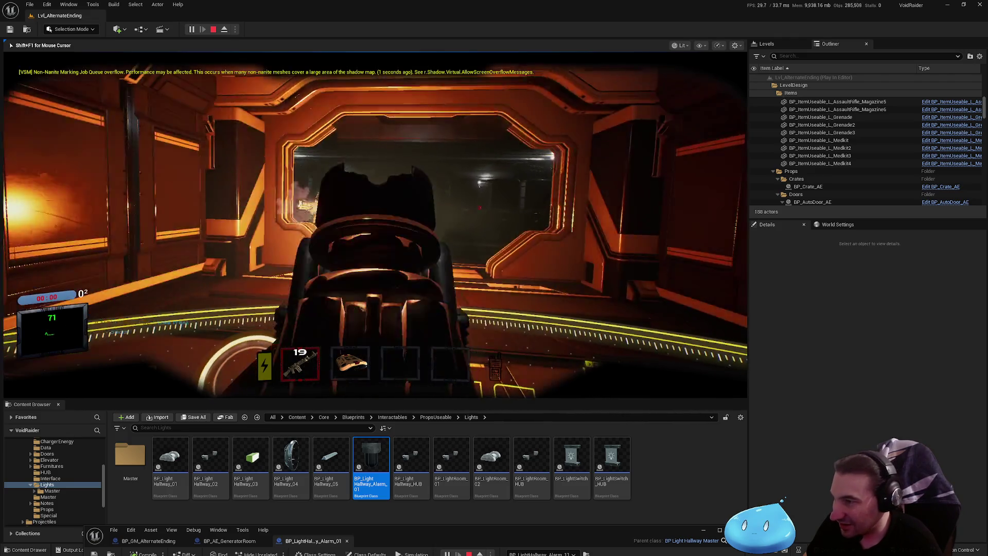
pyautogui.click(375, 225)
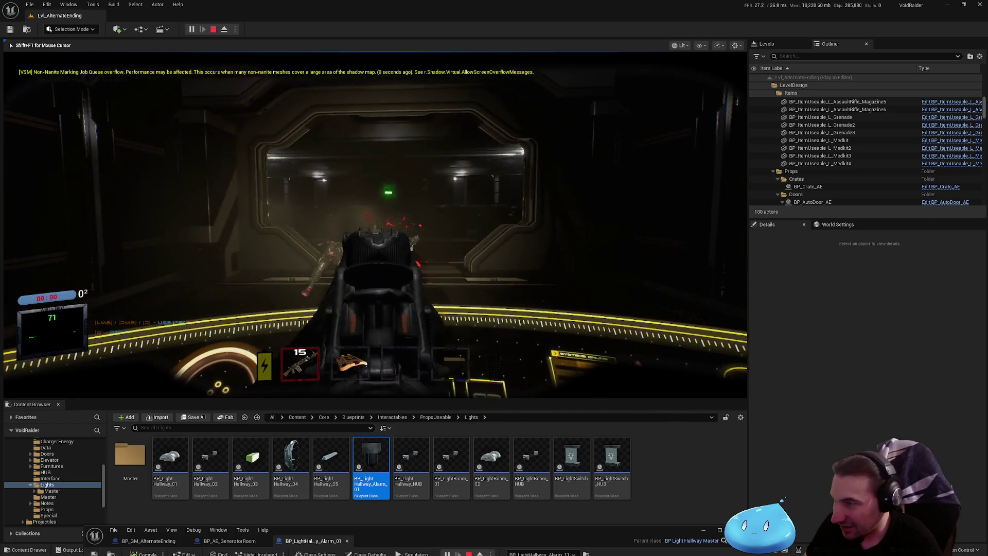
pyautogui.click(376, 225)
pyautogui.click(376, 225)
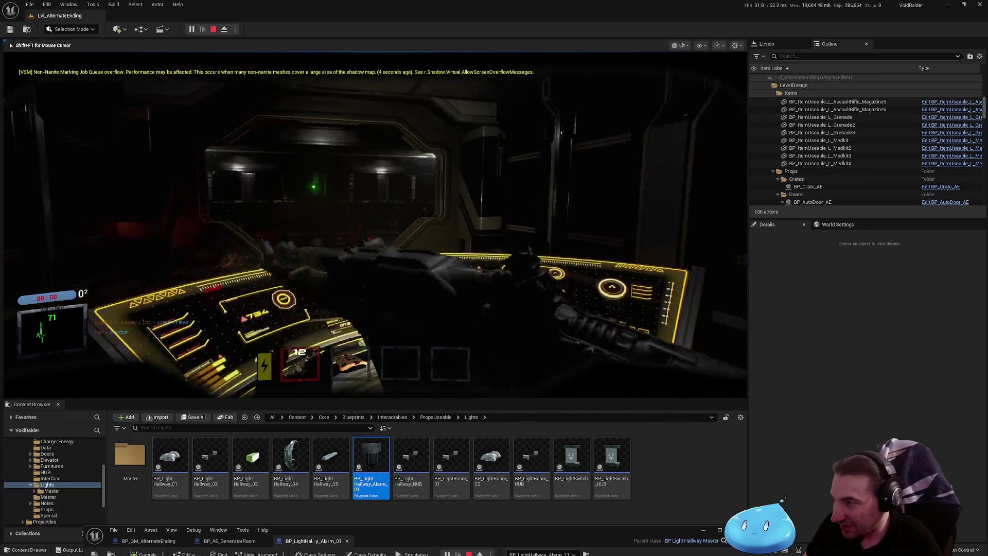
pyautogui.click(375, 225)
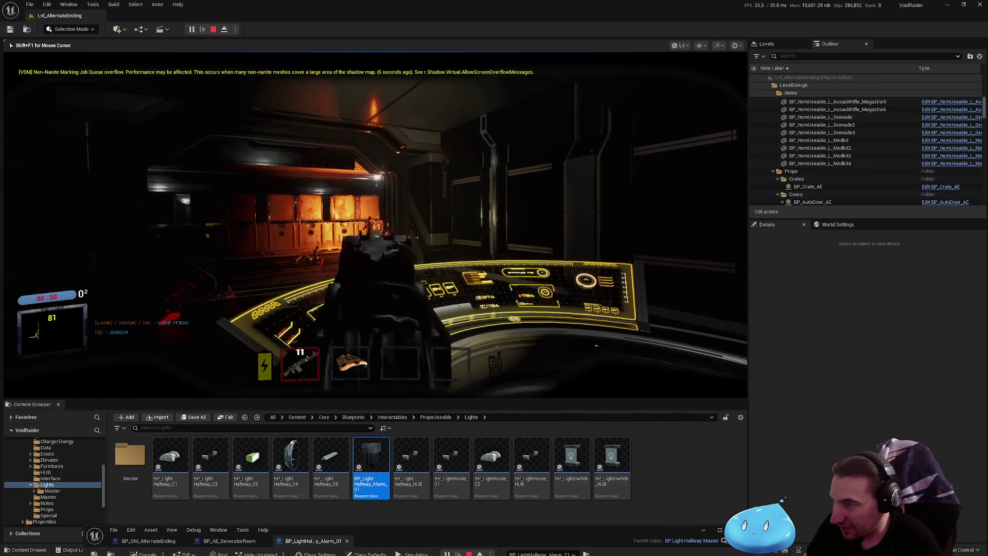
pyautogui.click(375, 224)
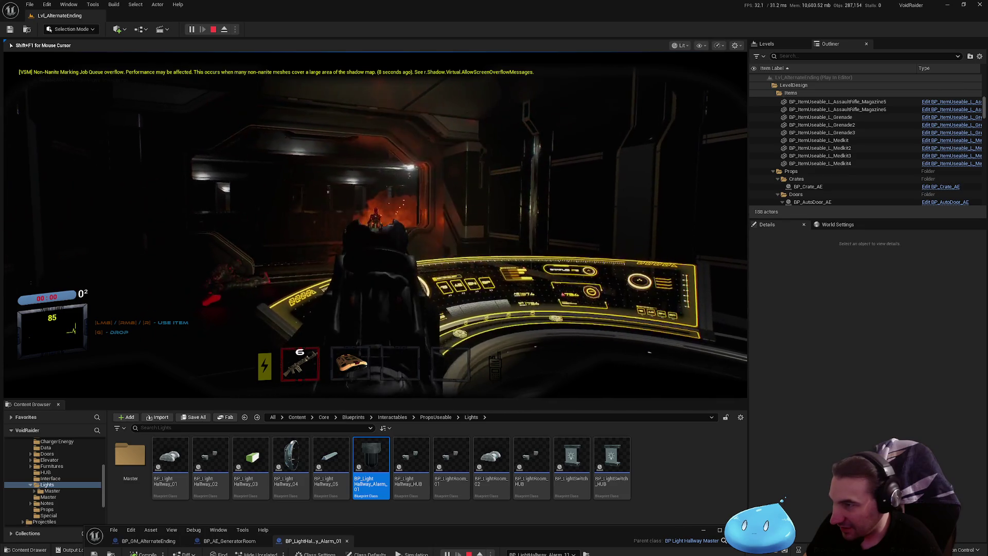
pyautogui.click(376, 225)
# - Switch weapons, walk forward into the dark corridor, and end the play session with Esc
pyautogui.press('4')
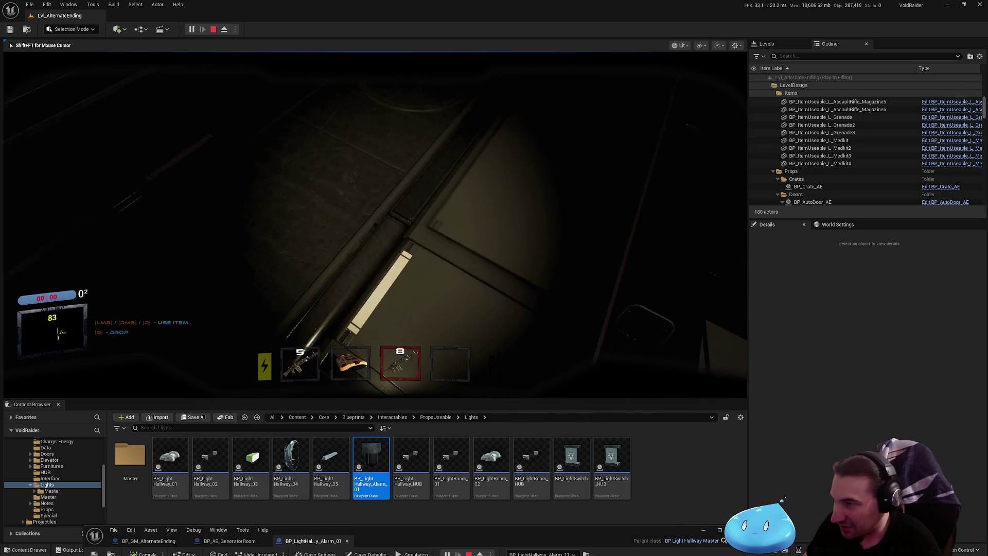
pyautogui.press('2')
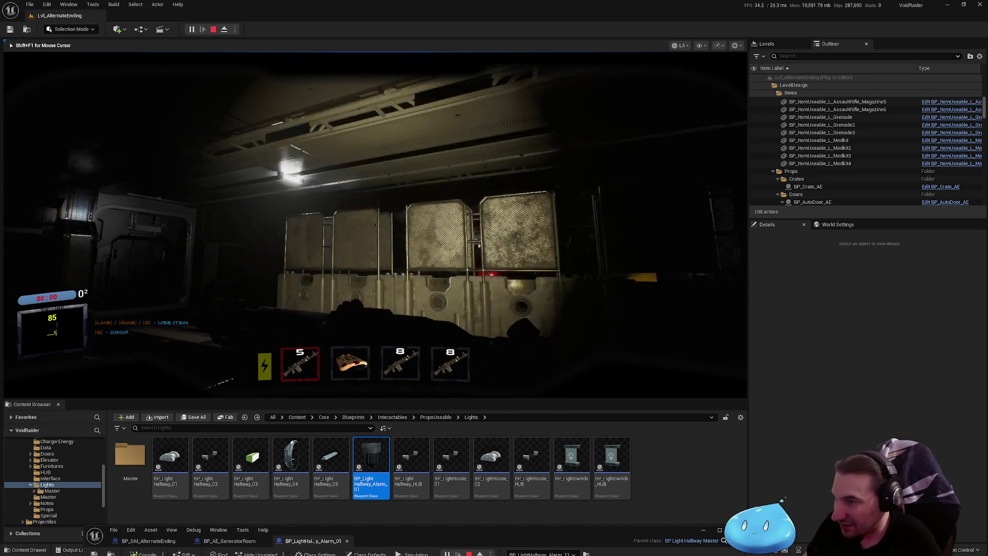
pyautogui.press('w')
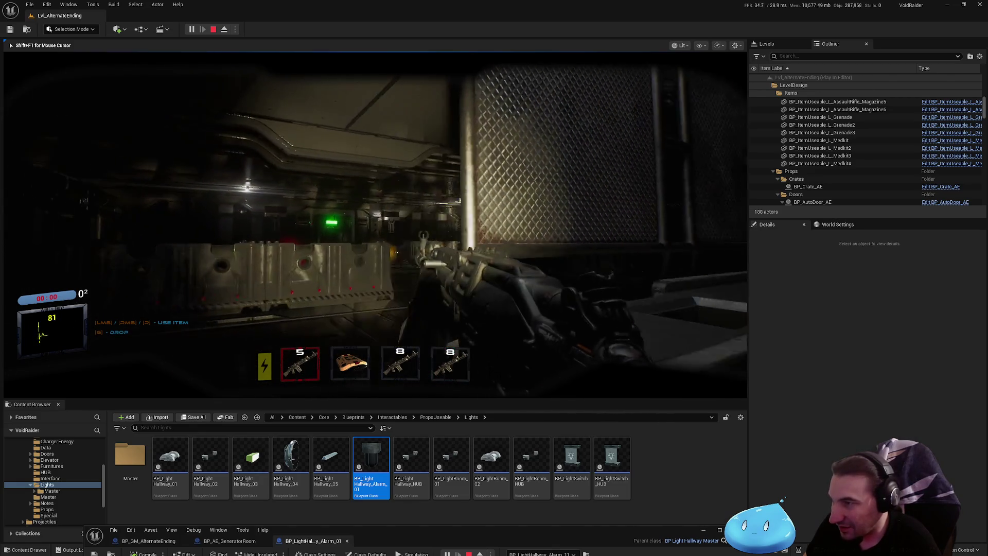
pyautogui.press('w')
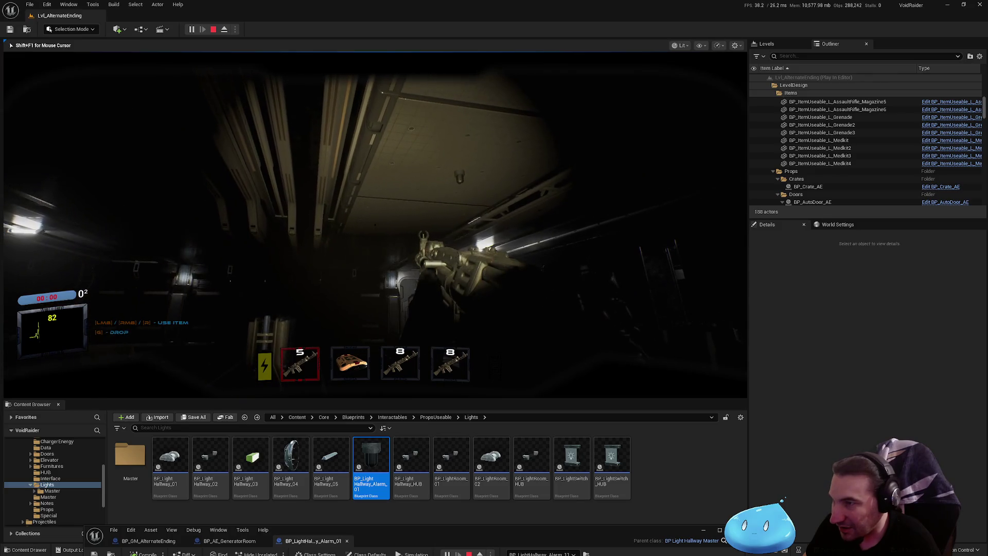
pyautogui.press('Escape')
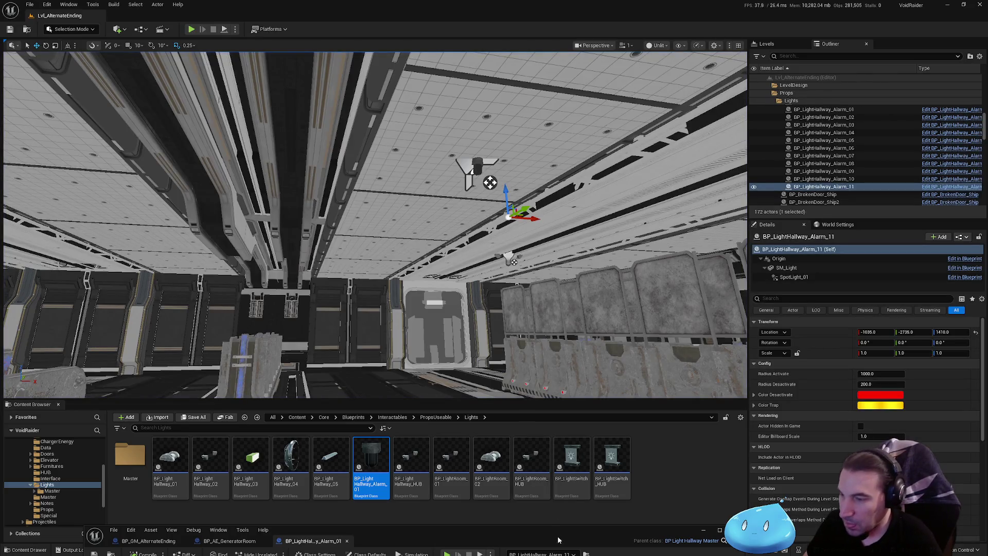
# - Restore and maximize the alarm light's Blueprint editor window
pyautogui.moveTo(557, 538); pyautogui.dragTo(581, 194)
pyautogui.doubleClick(582, 194)
pyautogui.scroll(-2, 391, 200)
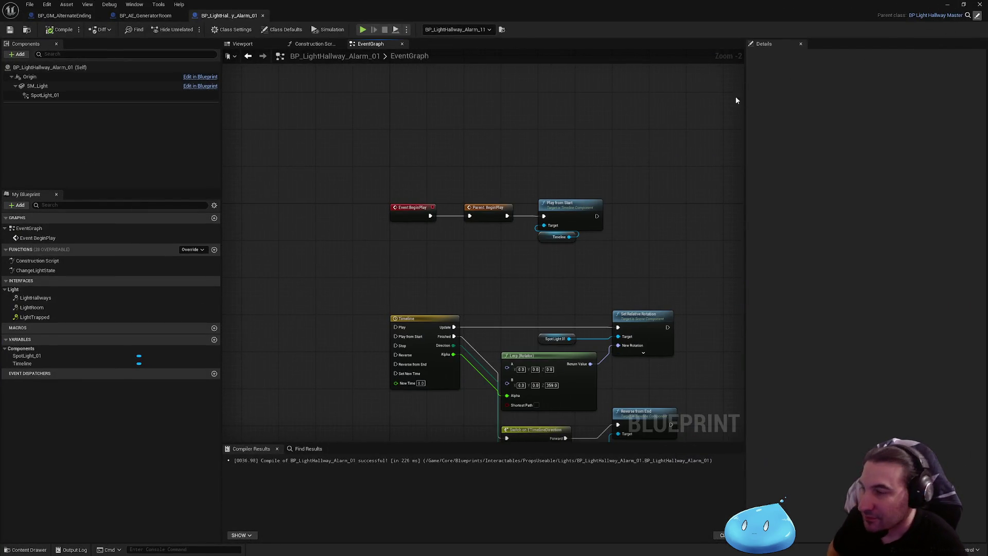
# - Review the BP_LightHallwayMaster and BP_LightMaster graphs, then return to BP_LightHallway_Alarm_01's event graph
pyautogui.click(936, 15)
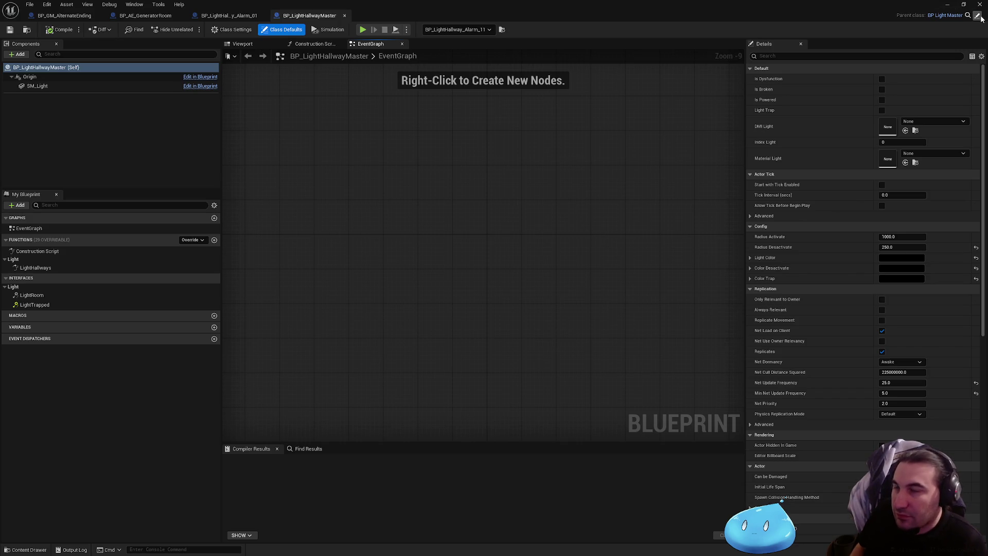
pyautogui.click(945, 15)
pyautogui.scroll(5, 530, 162)
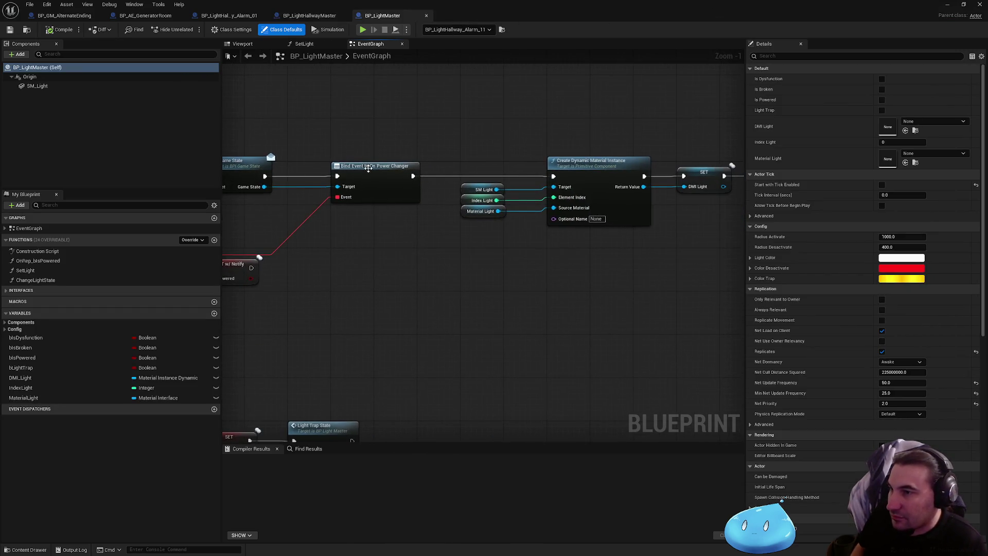
pyautogui.moveTo(232, 165); pyautogui.dragTo(353, 171)
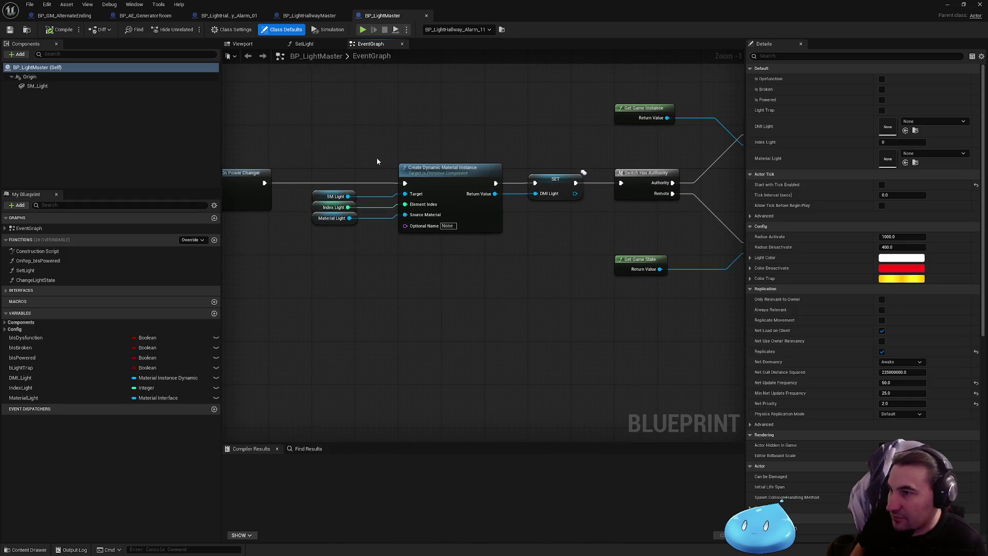
pyautogui.moveTo(376, 159)
pyautogui.mouseDown()
pyautogui.moveTo(113, 158)
pyautogui.moveTo(32, 171)
pyautogui.mouseUp()
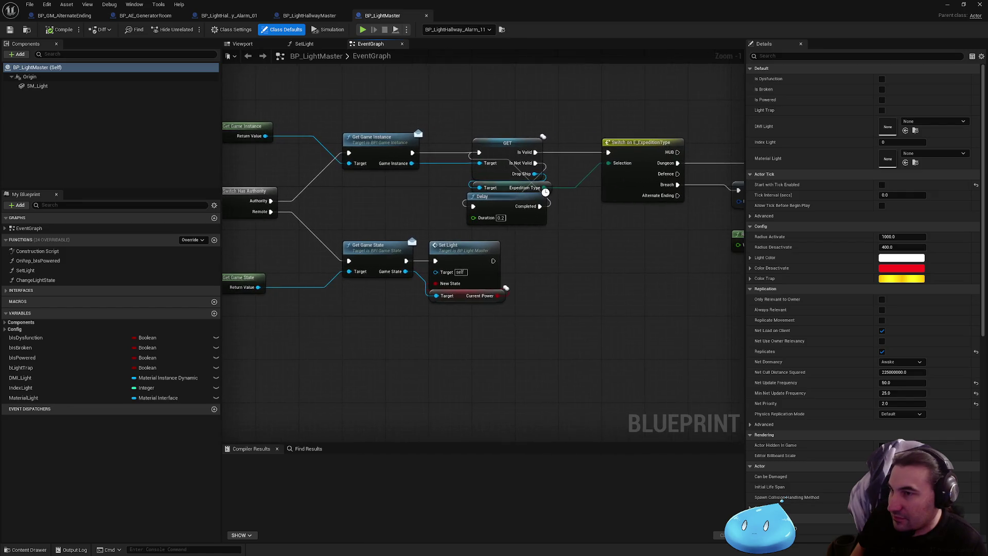
pyautogui.click(312, 16)
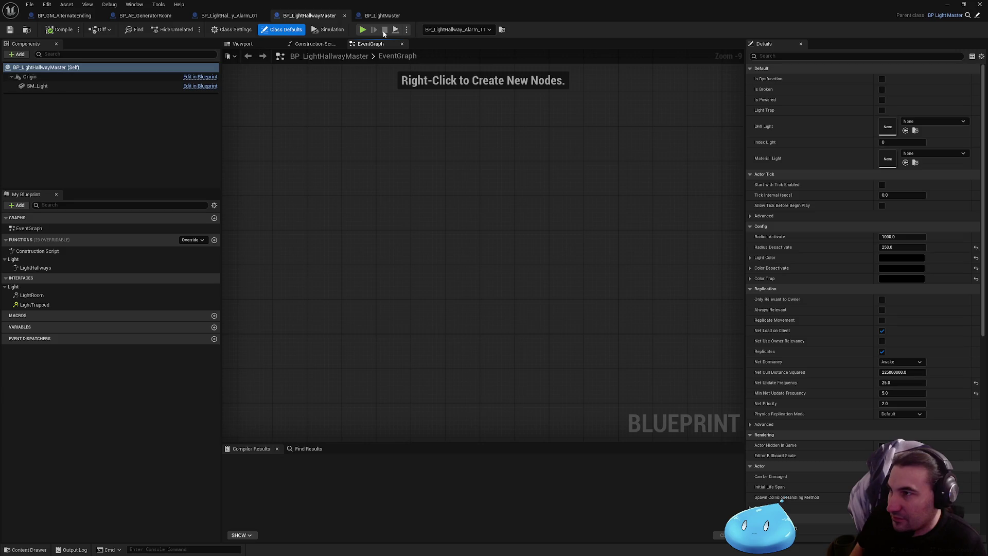
pyautogui.click(227, 16)
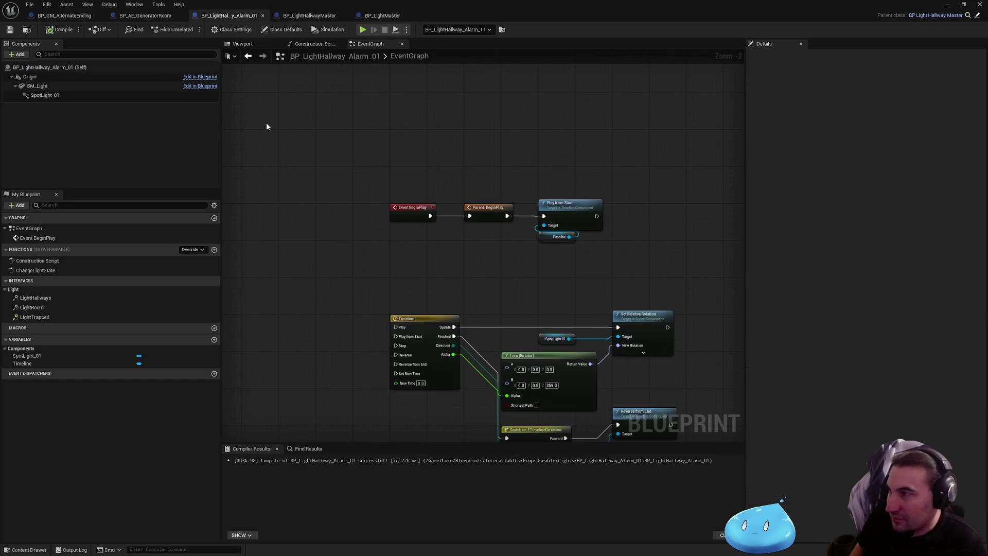
# - In ChangeLightState, delete the Branch and Is Broken nodes
pyautogui.doubleClick(34, 271)
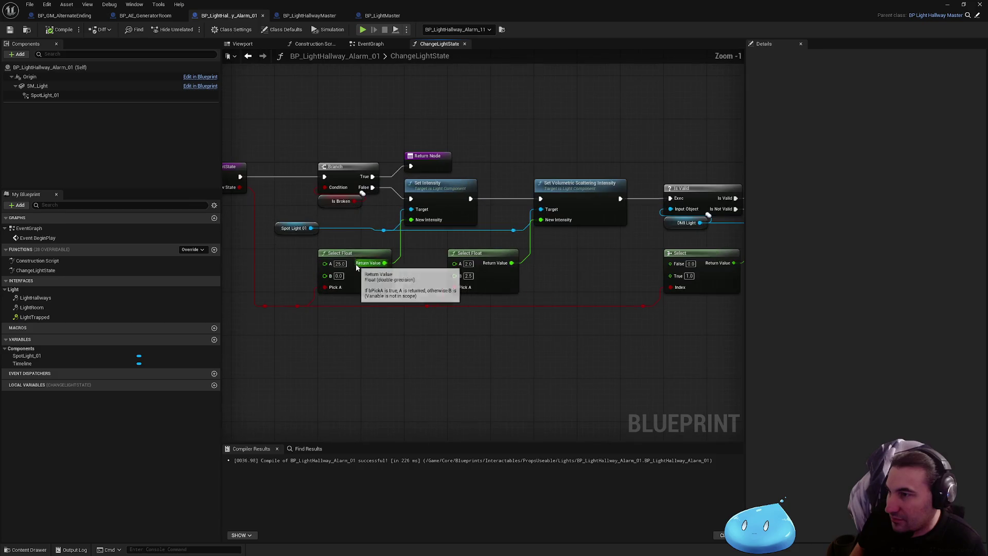
pyautogui.moveTo(348, 99)
pyautogui.mouseDown()
pyautogui.moveTo(346, 228)
pyautogui.moveTo(492, 241)
pyautogui.mouseUp()
pyautogui.press('Delete')
# - Align the intensity, Spot Light, Is Valid, DMI Light and Return nodes into a straight line, then save
pyautogui.scroll(-1, 545, 190)
pyautogui.moveTo(434, 183); pyautogui.dragTo(618, 249)
pyautogui.moveTo(584, 221); pyautogui.dragTo(584, 212)
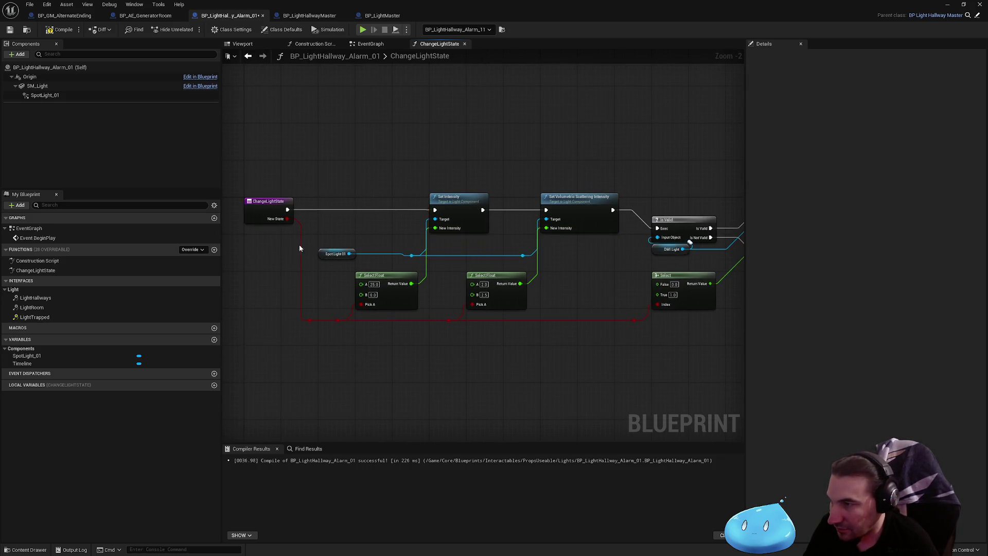
pyautogui.moveTo(519, 264); pyautogui.dragTo(526, 263)
pyautogui.moveTo(522, 256); pyautogui.dragTo(523, 246)
pyautogui.moveTo(569, 280); pyautogui.dragTo(327, 292)
pyautogui.moveTo(430, 177)
pyautogui.mouseDown()
pyautogui.moveTo(676, 273)
pyautogui.moveTo(691, 270)
pyautogui.mouseUp()
pyautogui.press('q')
pyautogui.click(667, 273)
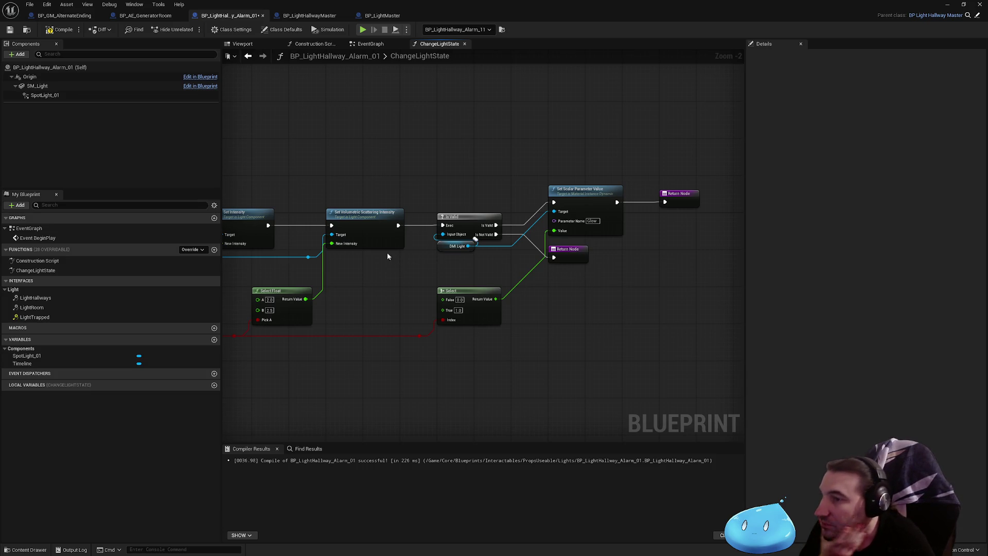
pyautogui.hotkey('ctrl', 's')
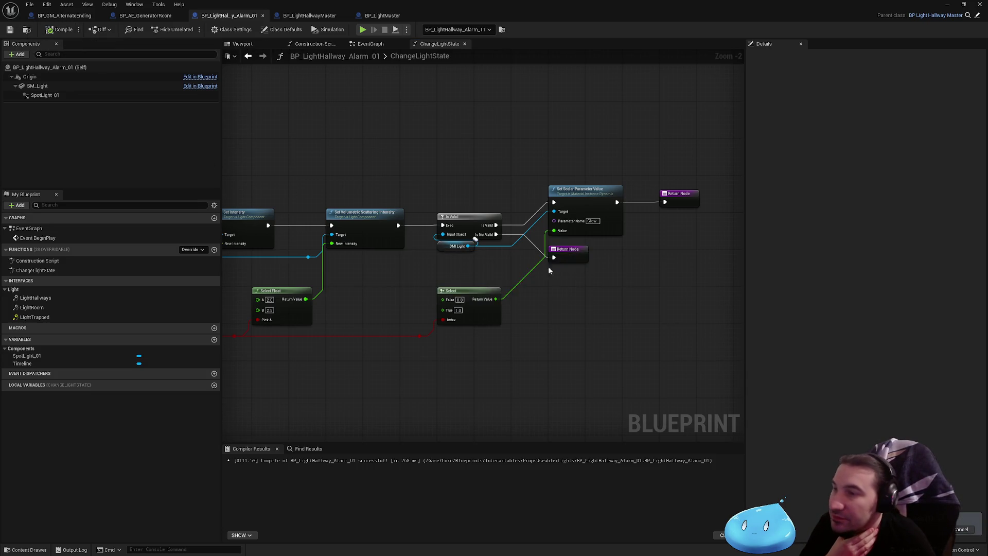
# - Inspect the DMI Light and Set Scalar Parameter Value nodes, then minimize the Blueprint editor
pyautogui.moveTo(467, 252); pyautogui.dragTo(462, 252)
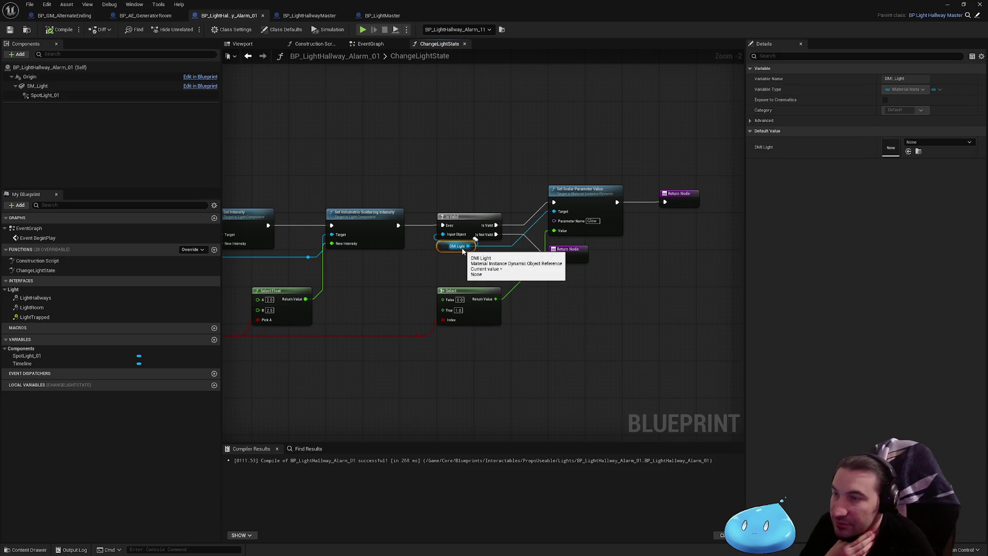
pyautogui.click(580, 192)
pyautogui.moveTo(450, 254); pyautogui.dragTo(445, 249)
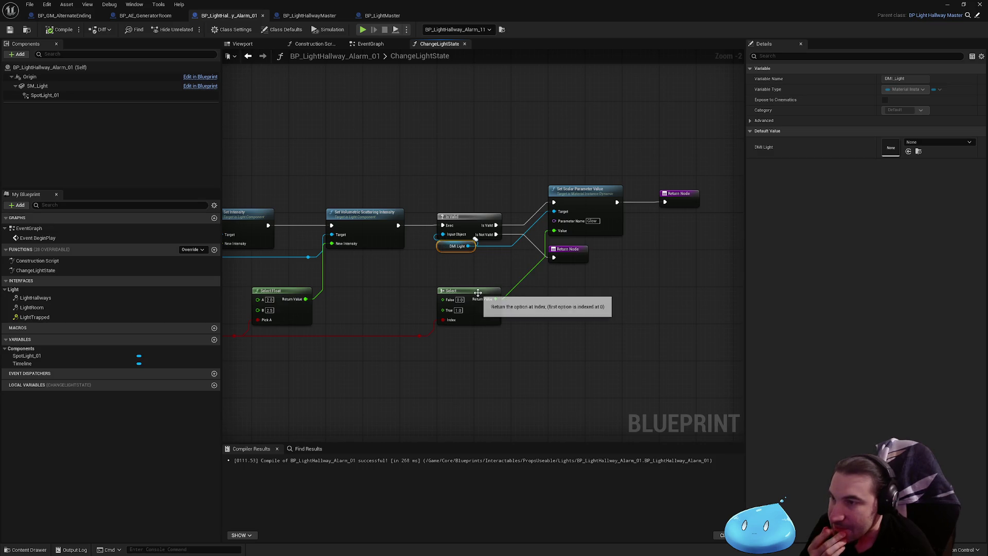
pyautogui.click(454, 271)
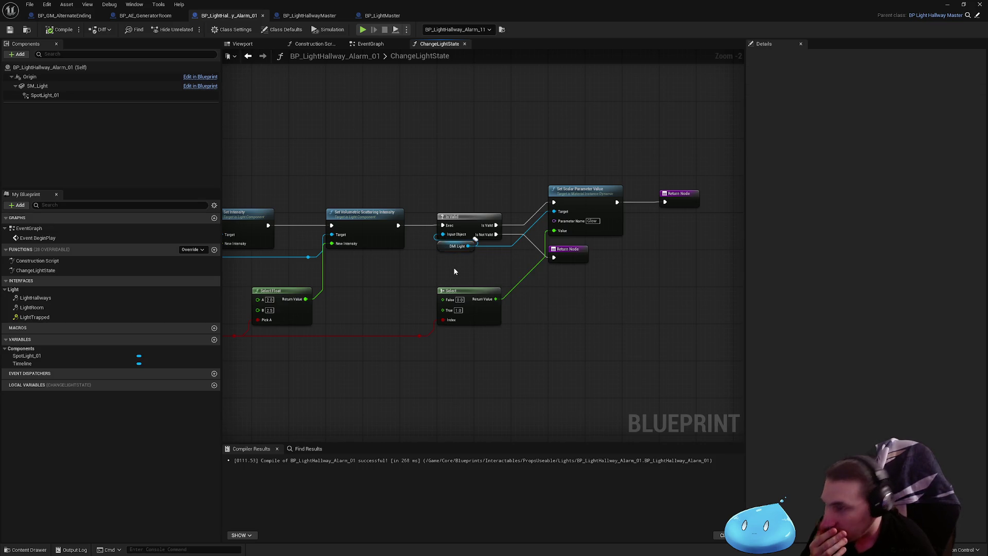
pyautogui.moveTo(450, 272); pyautogui.dragTo(613, 251)
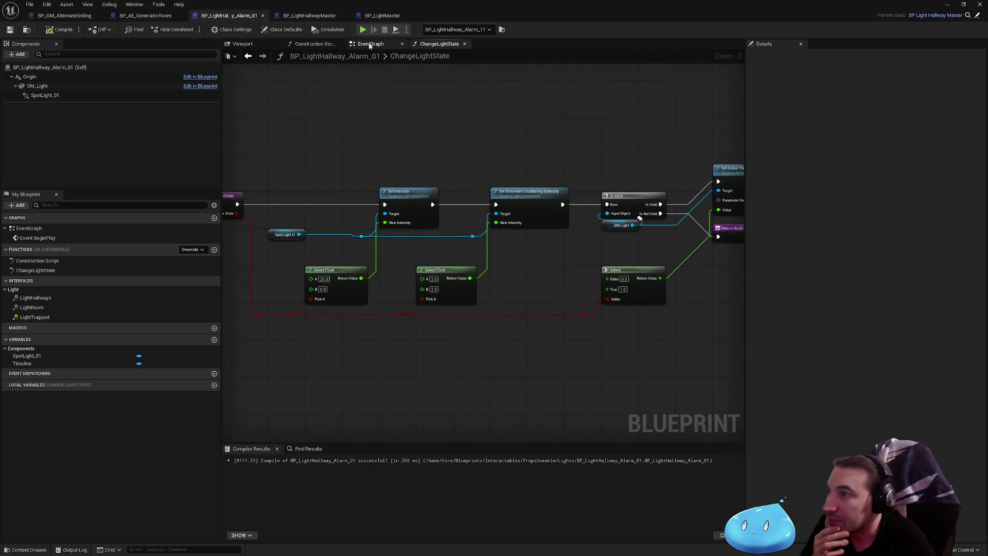
pyautogui.press('super+Down')
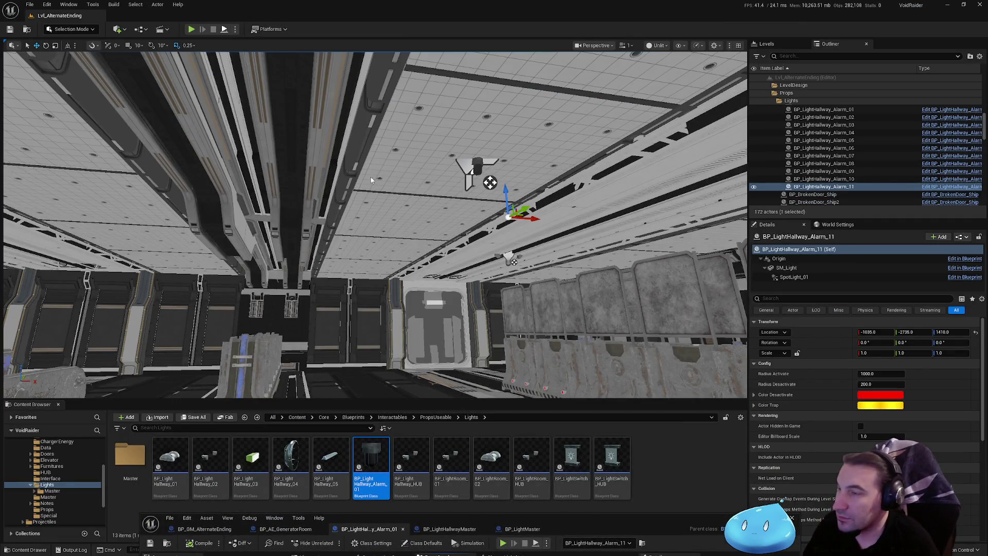
# - Start Play In Editor, switch the viewport to Lit, and frame the alarm light
pyautogui.hotkey('alt', 'p')
pyautogui.click(656, 45)
pyautogui.click(664, 60)
pyautogui.press('f')
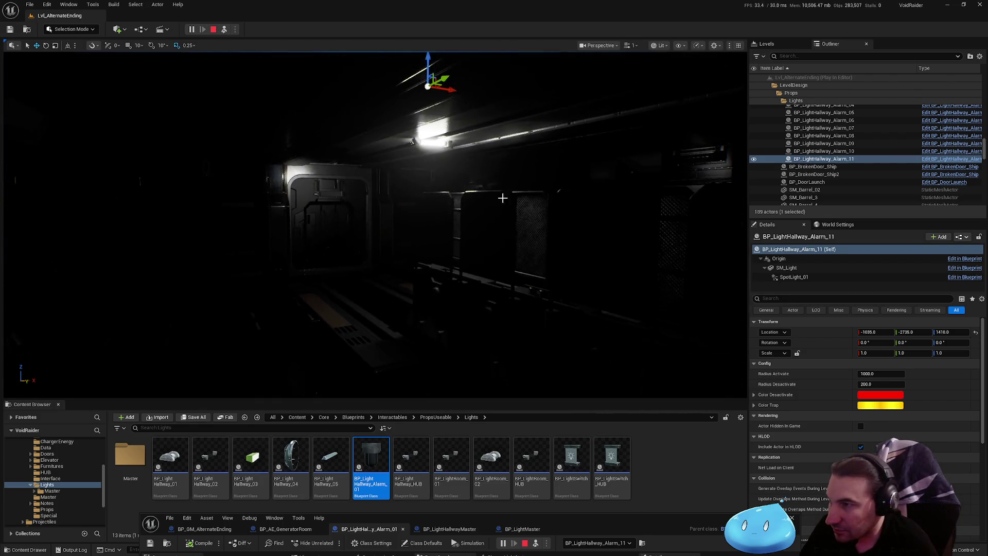
# - Restore the Blueprint editor, go to ChangeLightState, and show SpotLight_01's properties
pyautogui.moveTo(643, 527); pyautogui.dragTo(638, 198)
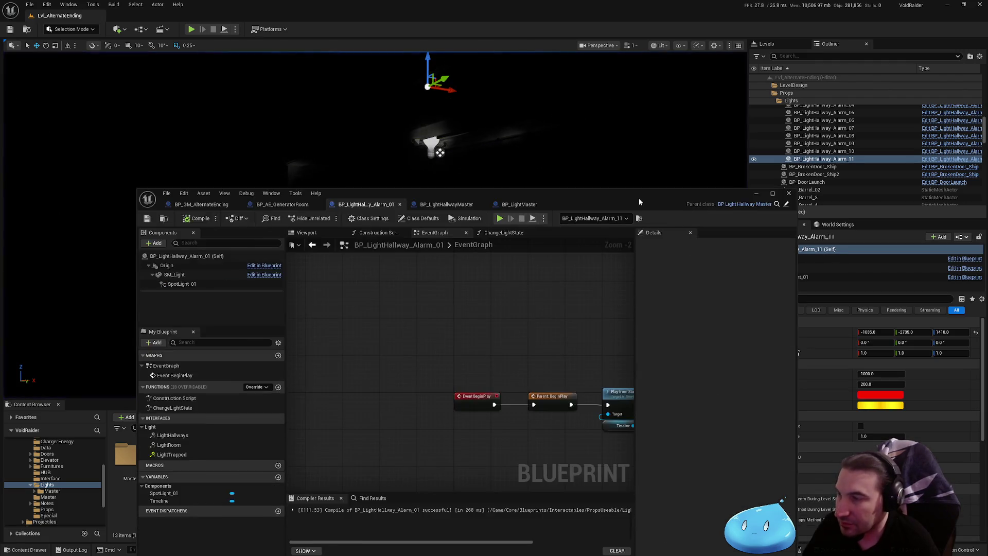
pyautogui.doubleClick(638, 199)
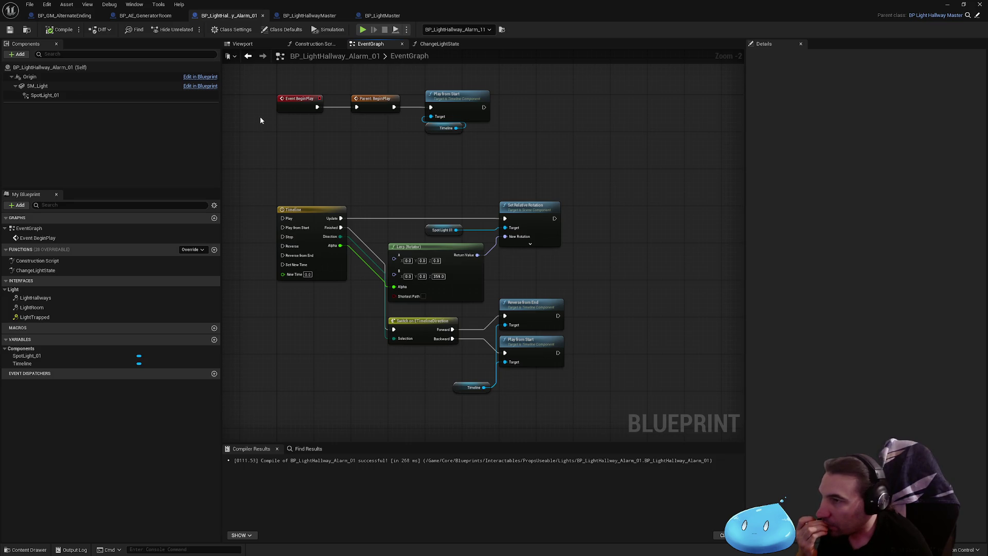
pyautogui.moveTo(261, 120); pyautogui.dragTo(326, 210)
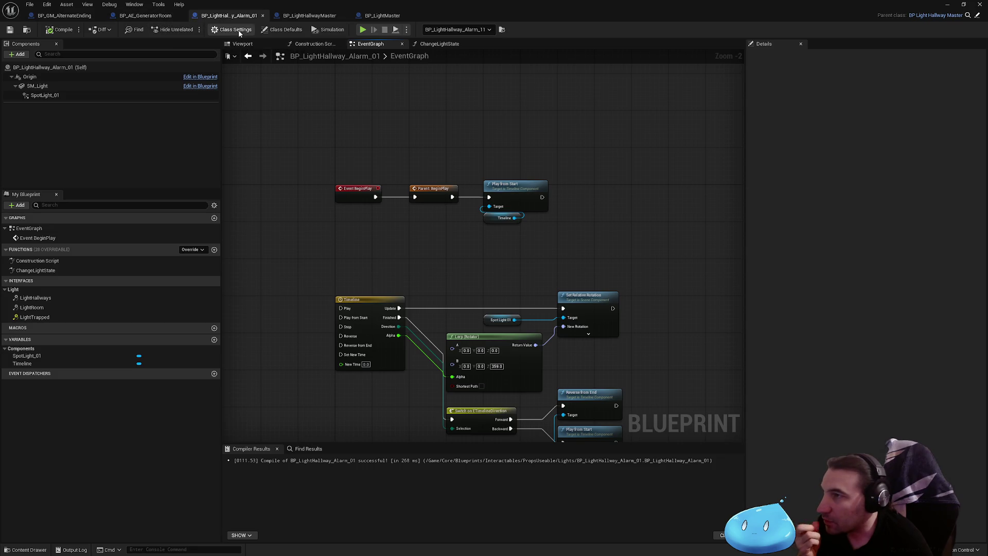
pyautogui.click(440, 43)
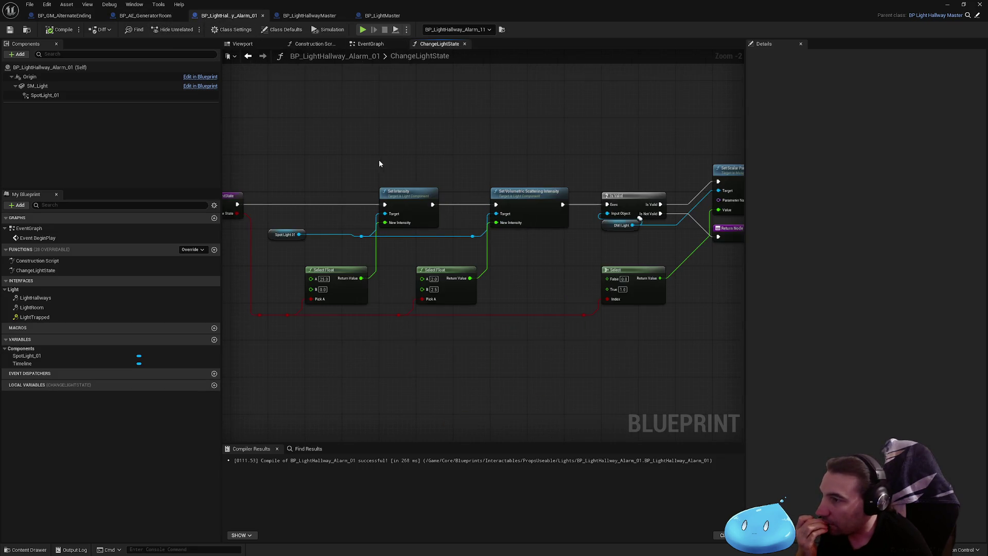
pyautogui.click(45, 95)
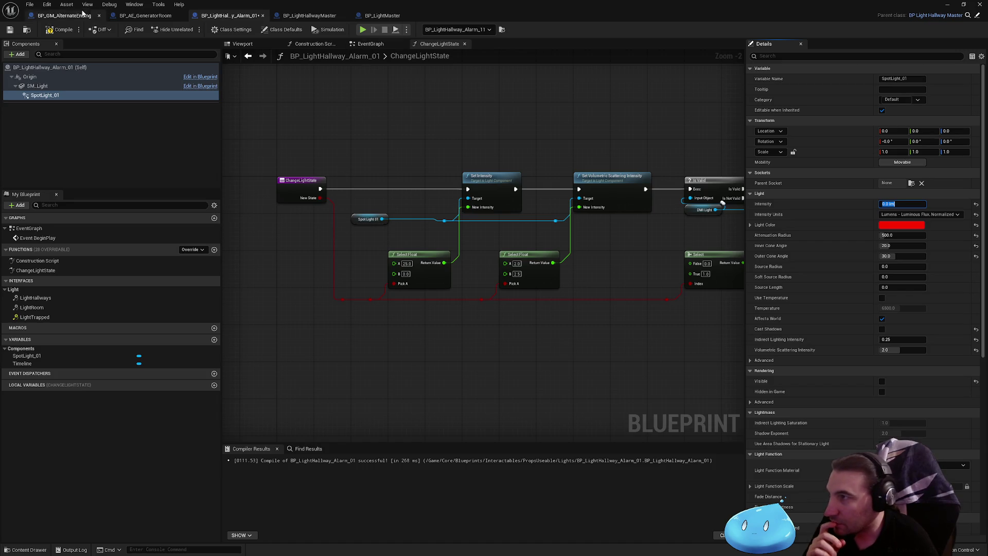
# - Compile and save the alarm light Blueprint
pyautogui.click(50, 30)
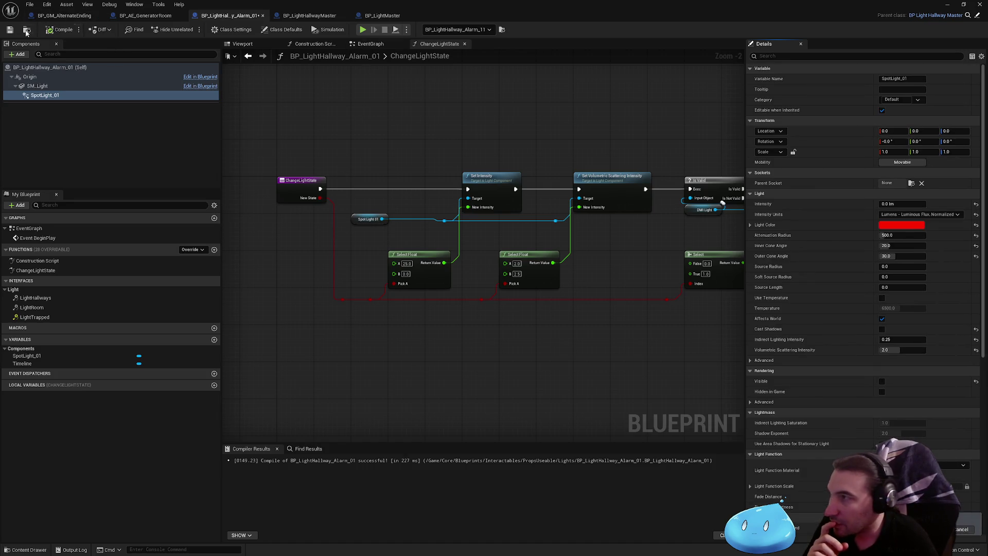
pyautogui.click(10, 30)
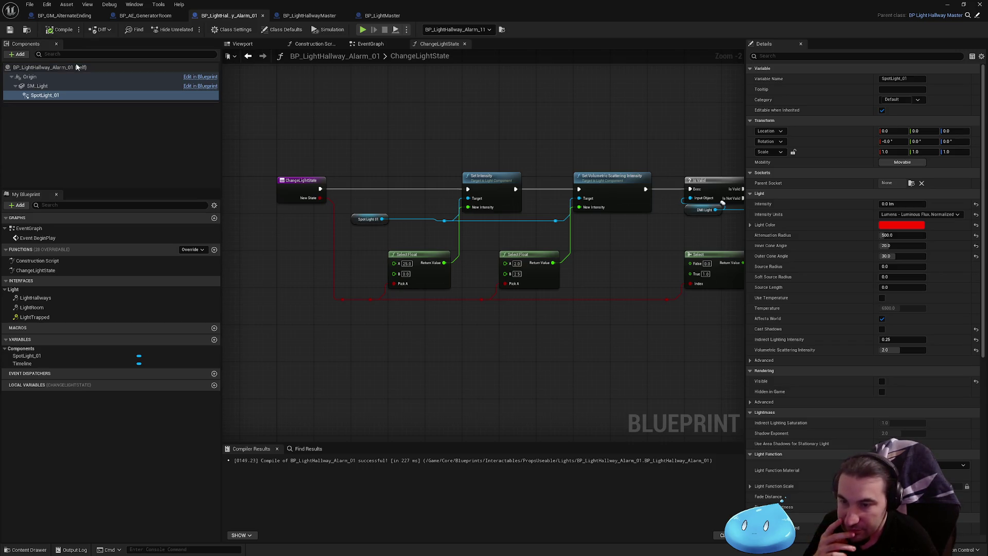
pyautogui.scroll(2, 461, 247)
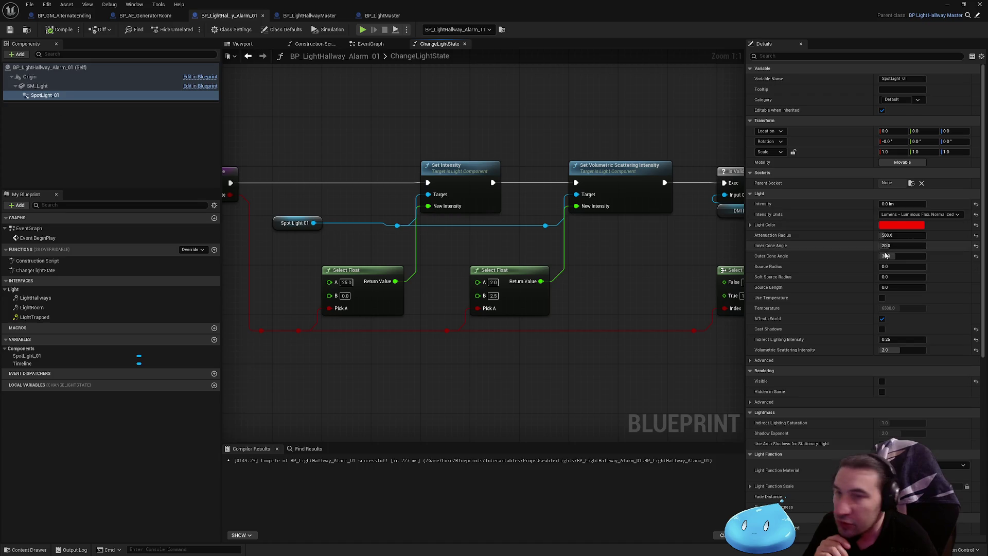
pyautogui.scroll(-5, 870, 264)
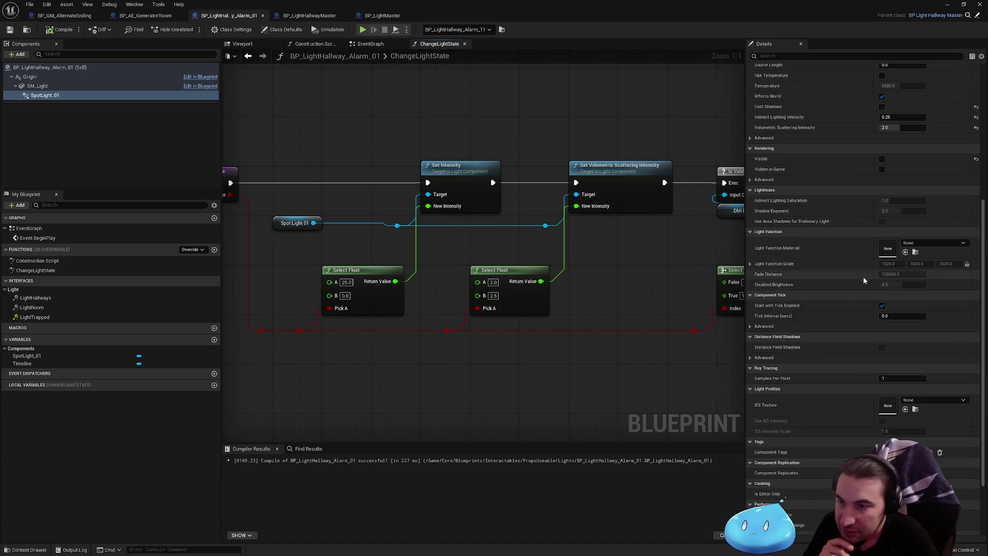
pyautogui.scroll(5, 865, 274)
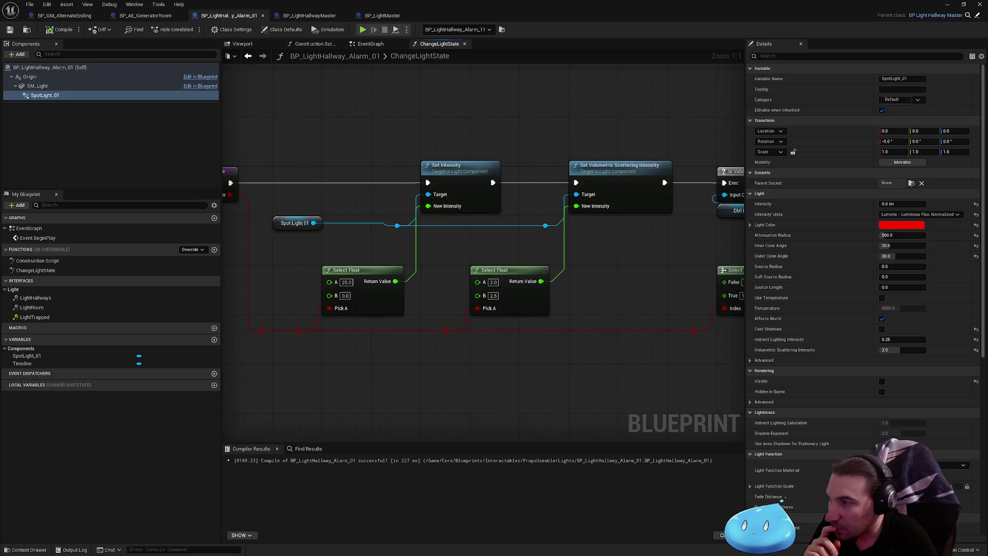
# - Review SpotLight_01's properties, then switch to the EventGraph
pyautogui.moveTo(272, 148); pyautogui.dragTo(381, 164)
pyautogui.click(70, 97)
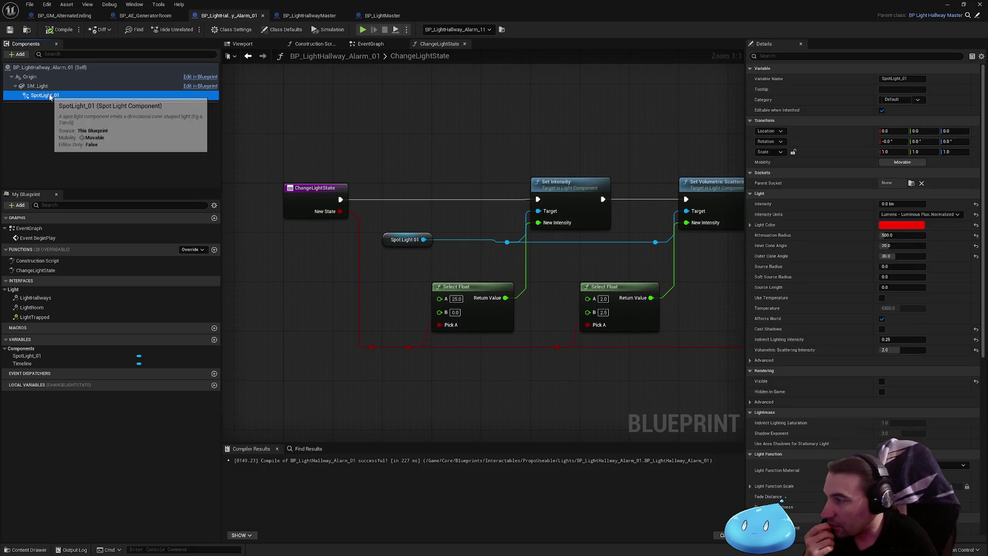
pyautogui.click(373, 44)
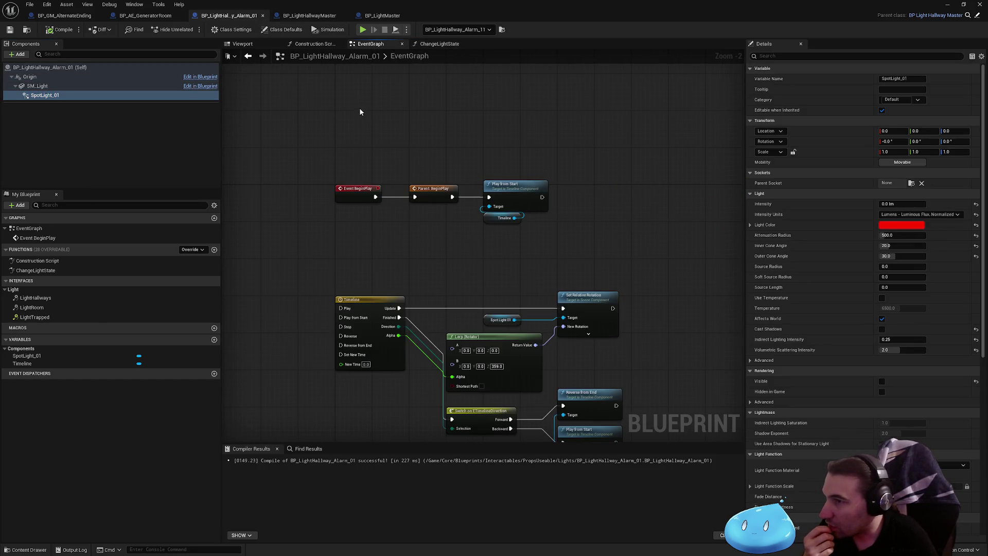
pyautogui.click(145, 15)
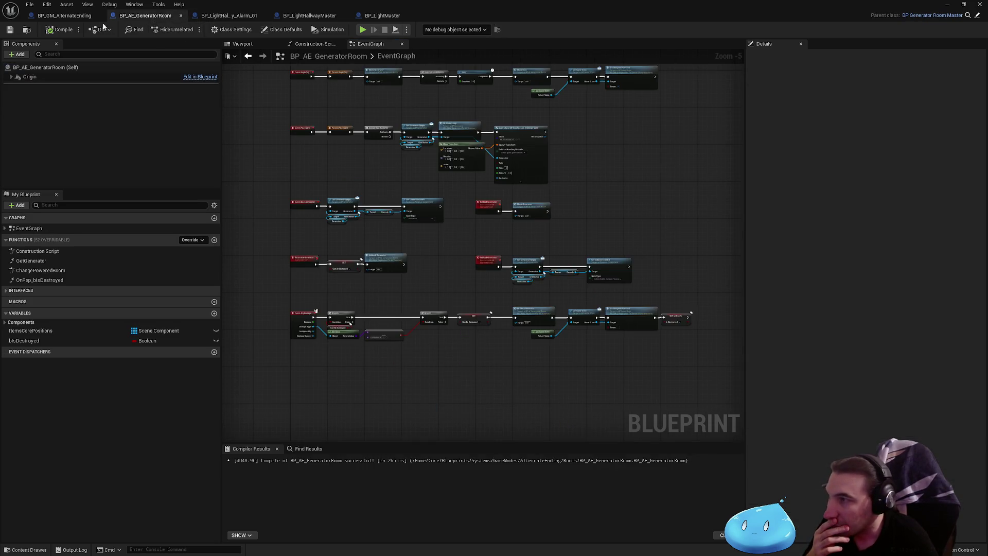
pyautogui.click(78, 17)
pyautogui.click(331, 17)
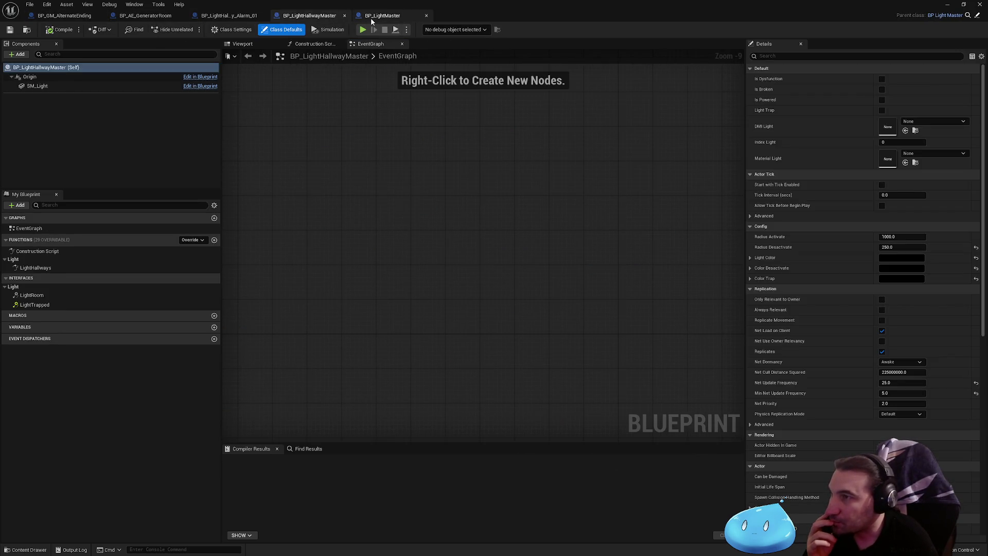
pyautogui.click(371, 15)
pyautogui.scroll(-3, 436, 210)
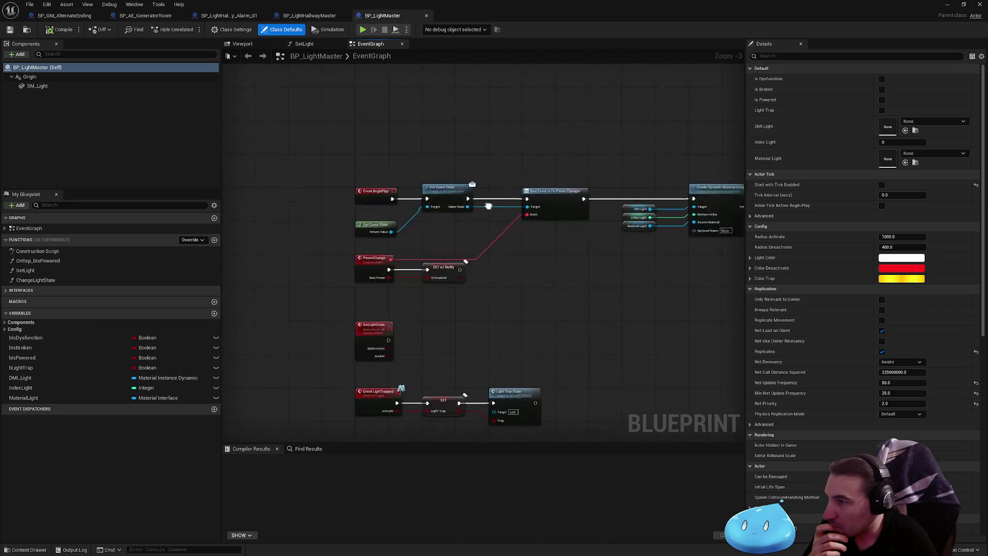
pyautogui.moveTo(436, 210); pyautogui.dragTo(594, 276)
pyautogui.moveTo(642, 315)
pyautogui.mouseDown()
pyautogui.moveTo(571, 247)
pyautogui.moveTo(536, 238)
pyautogui.mouseUp()
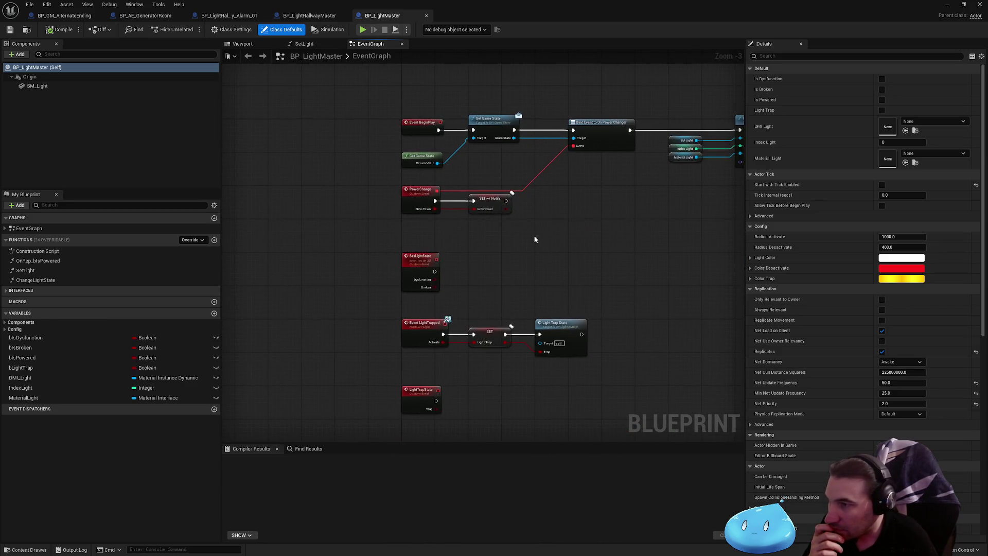
pyautogui.click(311, 16)
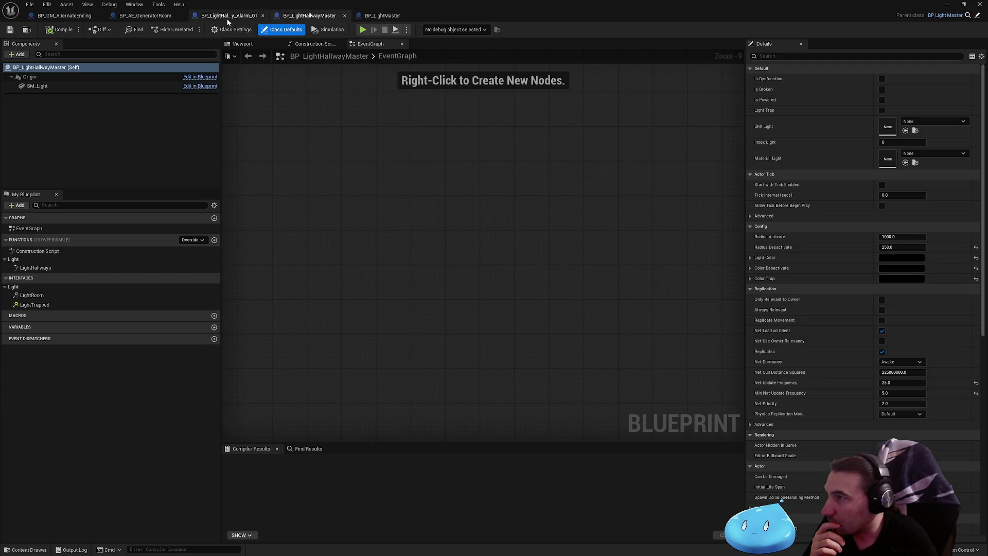
pyautogui.click(232, 16)
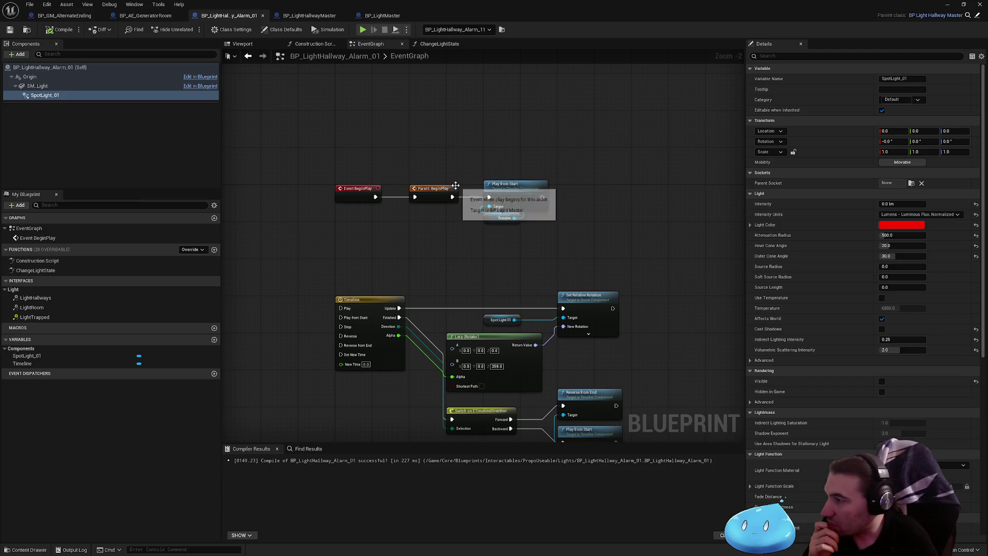
pyautogui.doubleClick(36, 271)
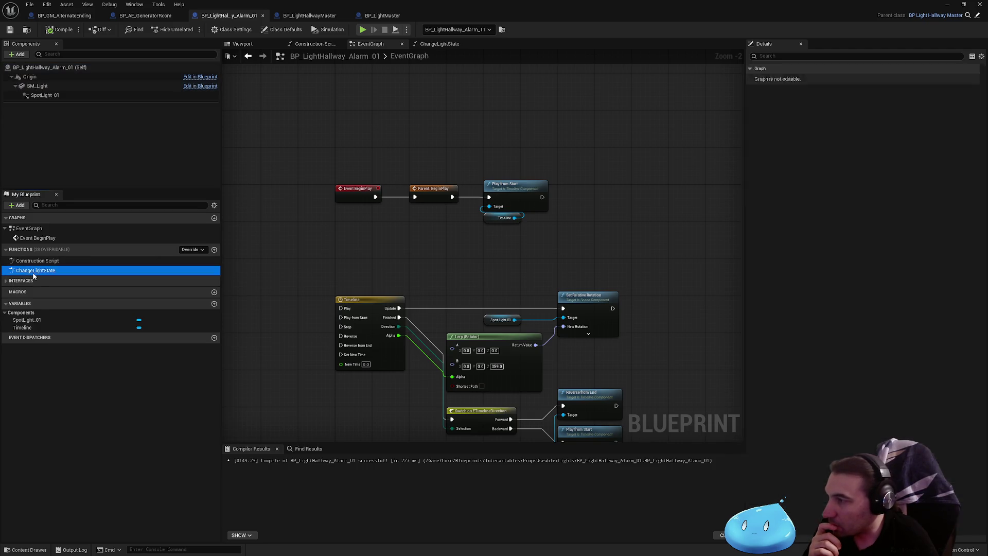
# - Paste a Print String node printing Hello between ChangeLightState's entry and Set Intensity, then save
pyautogui.rightClick(367, 120)
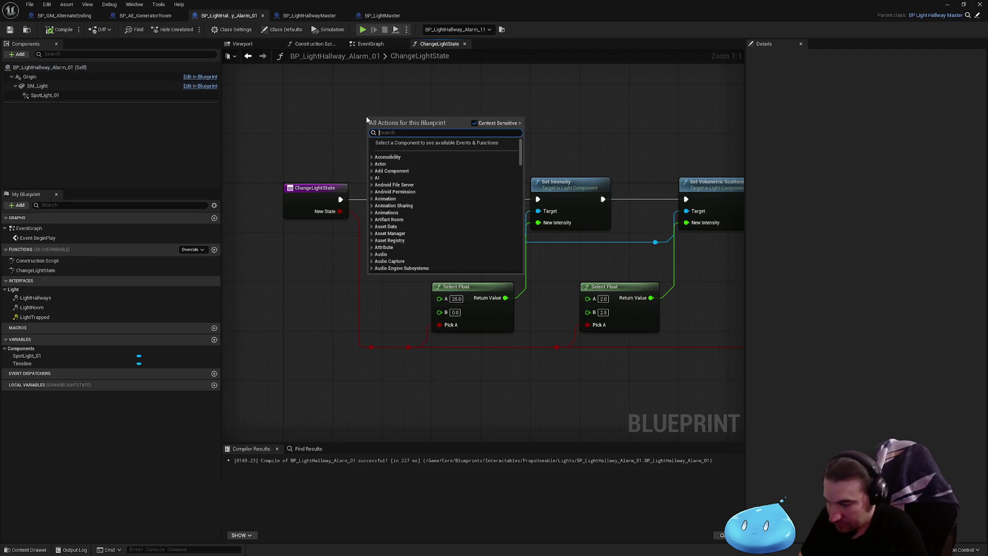
pyautogui.press('Escape')
pyautogui.hotkey('ctrl', 'v')
pyautogui.moveTo(377, 140); pyautogui.dragTo(415, 177)
pyautogui.moveTo(340, 199); pyautogui.dragTo(408, 169)
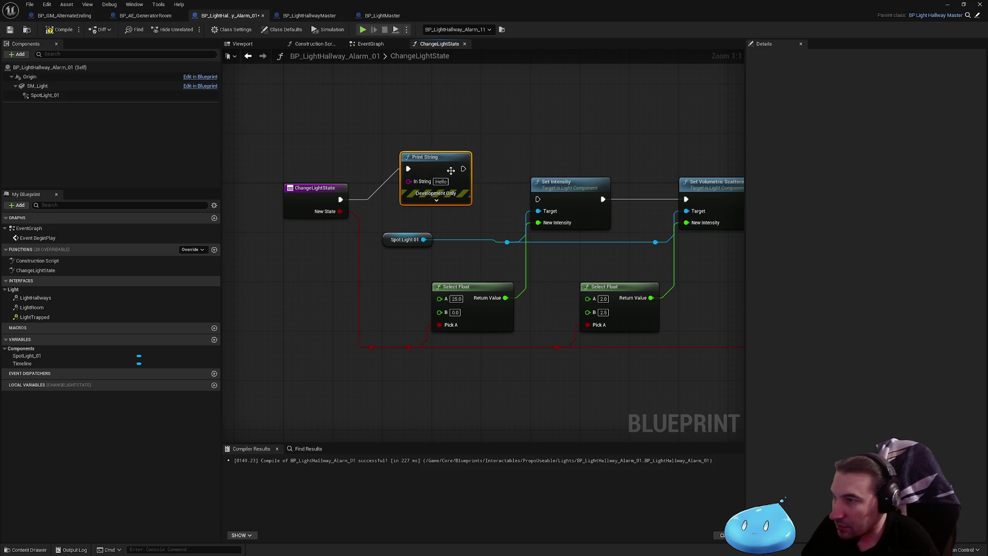
pyautogui.moveTo(538, 199); pyautogui.dragTo(465, 173)
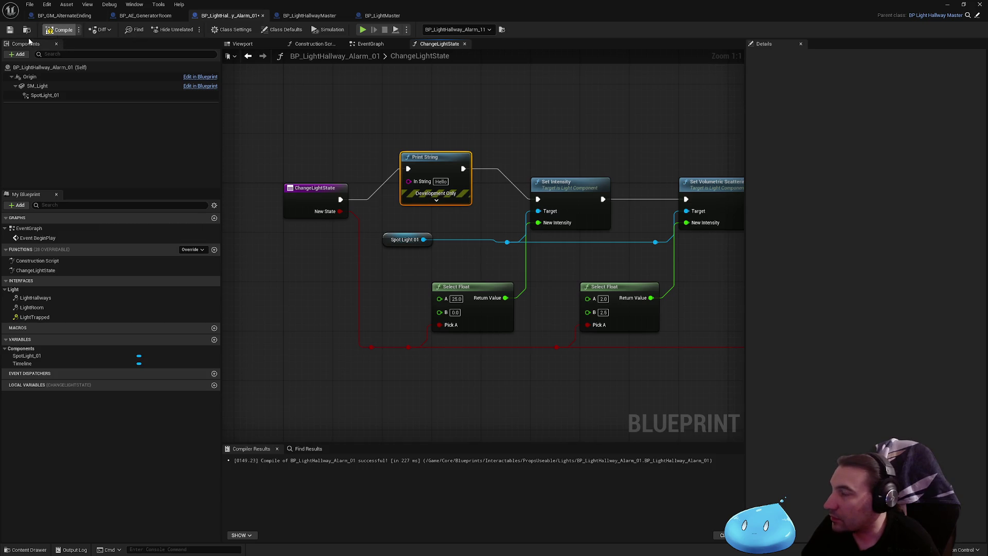
pyautogui.click(9, 29)
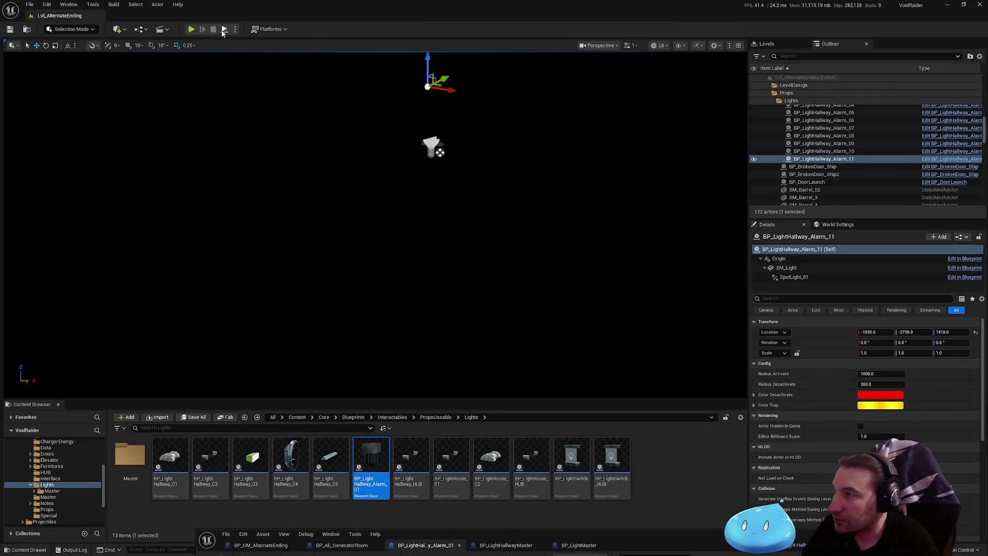
# - Playtest the level briefly, then restore and maximize the Blueprint editor
pyautogui.hotkey('alt', 'p')
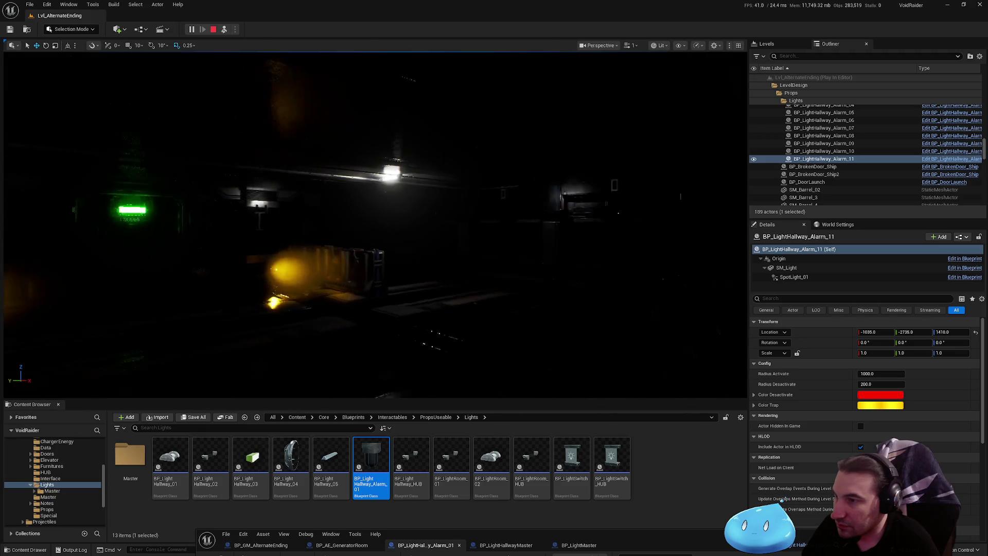
pyautogui.press('Escape')
pyautogui.moveTo(709, 544)
pyautogui.mouseDown()
pyautogui.moveTo(653, 332)
pyautogui.moveTo(659, 288)
pyautogui.mouseUp()
pyautogui.doubleClick(659, 288)
# - Delete the Print String node and rewire the ChangeLightState entry to Set Intensity
pyautogui.press('Delete')
pyautogui.moveTo(341, 199)
pyautogui.mouseDown()
pyautogui.moveTo(421, 192)
pyautogui.moveTo(540, 204)
pyautogui.mouseUp()
pyautogui.moveTo(701, 307)
pyautogui.mouseDown()
pyautogui.moveTo(441, 298)
pyautogui.moveTo(589, 310)
pyautogui.mouseUp()
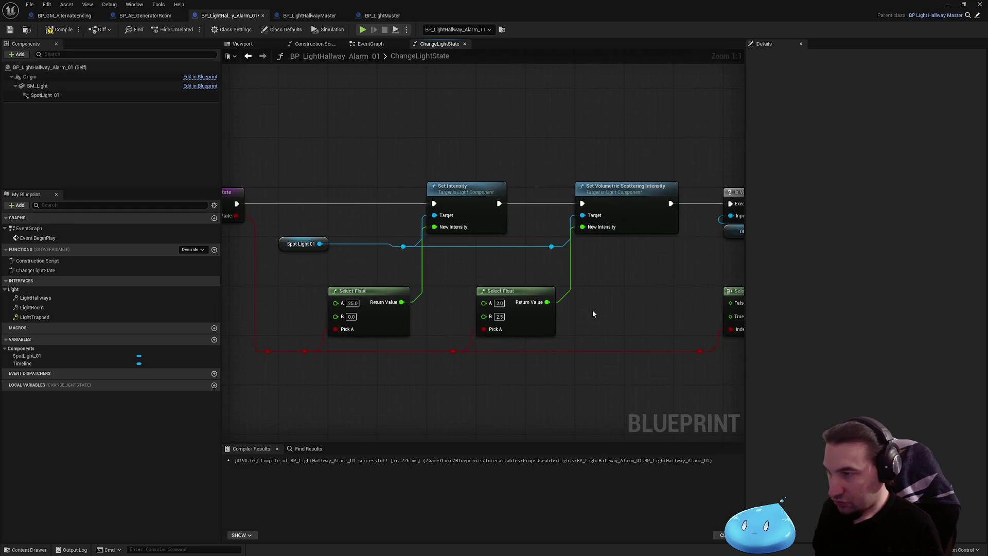
# - Review SpotLight_01's light settings in Details and recompile the Blueprint
pyautogui.click(303, 244)
pyautogui.click(77, 96)
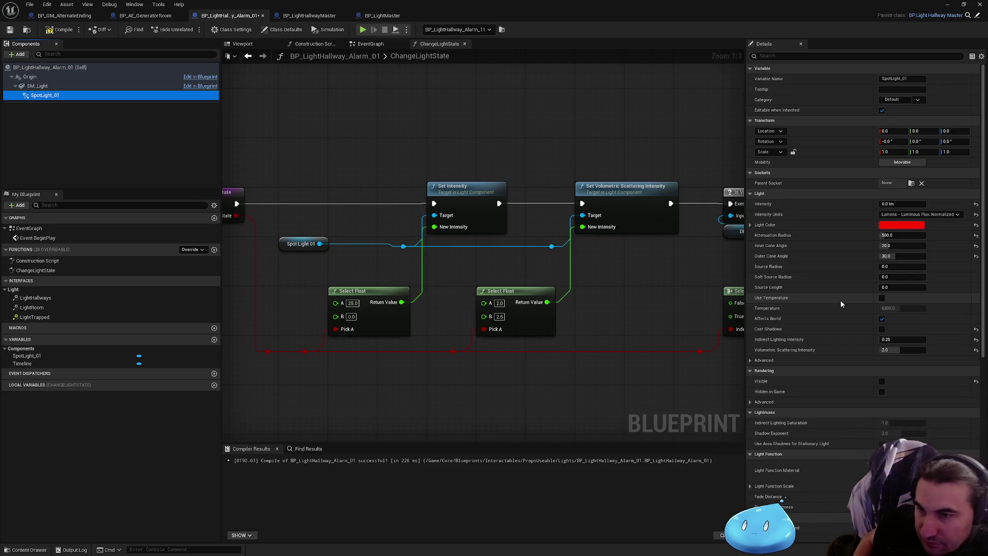
pyautogui.scroll(-1, 823, 345)
pyautogui.scroll(-8, 822, 350)
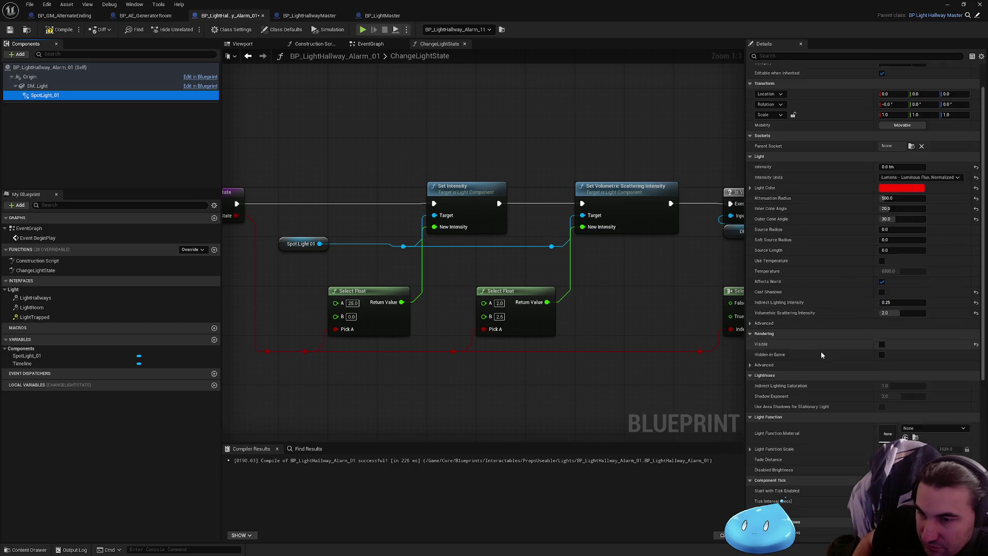
pyautogui.scroll(9, 821, 359)
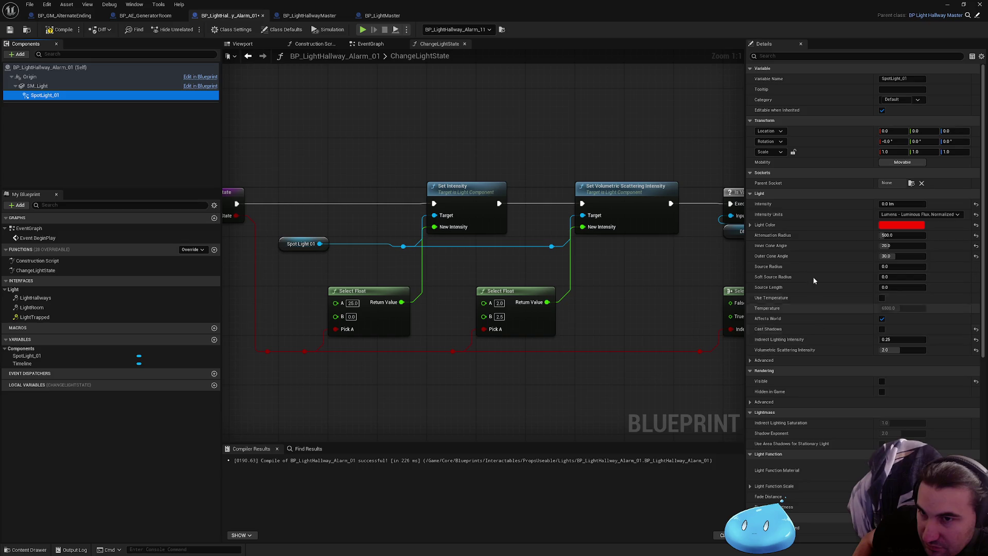
pyautogui.click(60, 30)
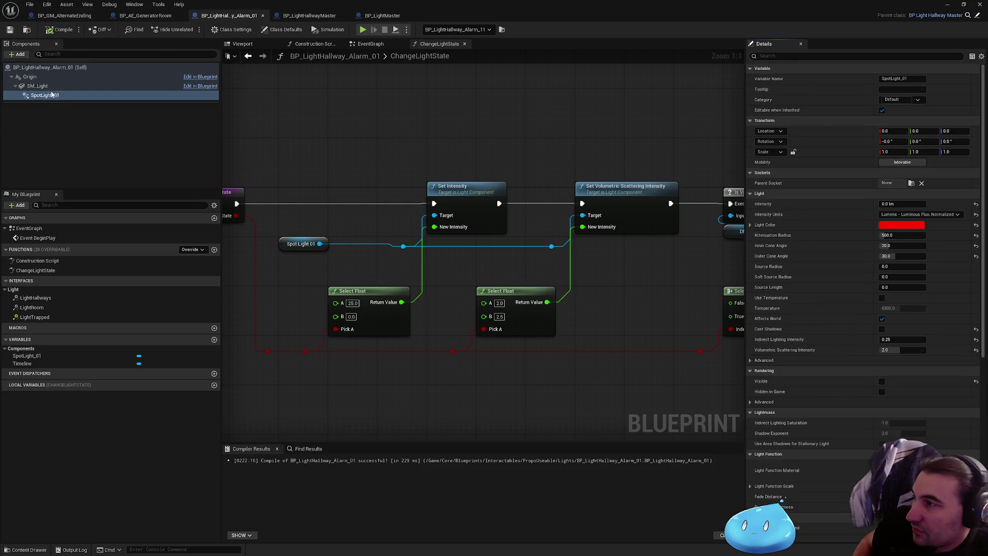
# - Check the SM_Light mesh and its materials, recompile, and dismiss the Start menu
pyautogui.click(52, 86)
pyautogui.click(50, 30)
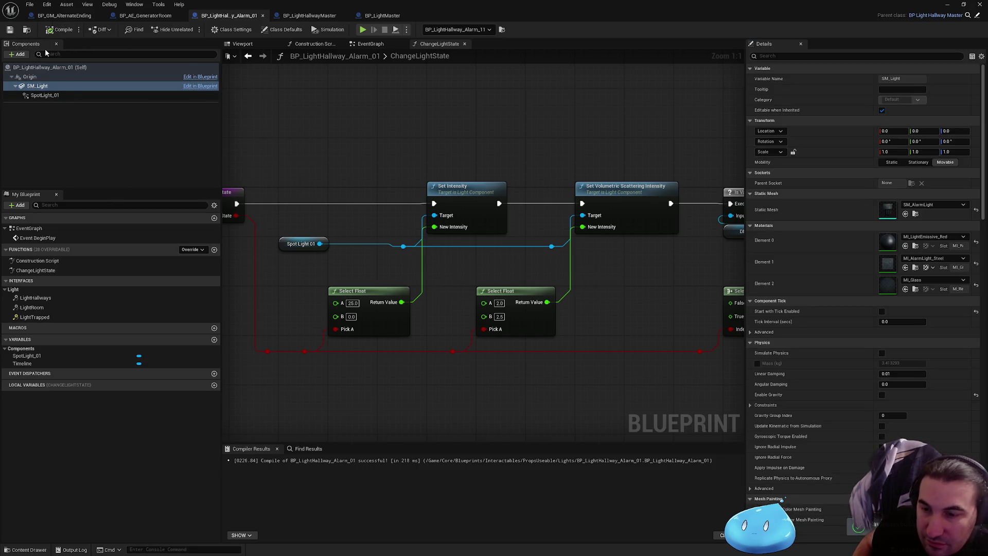
pyautogui.press('super')
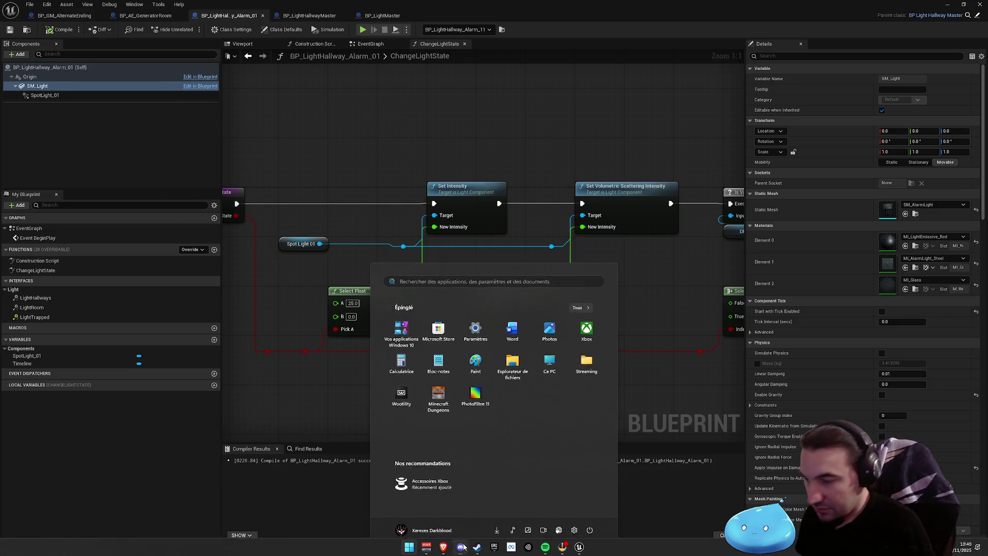
pyautogui.press('super')
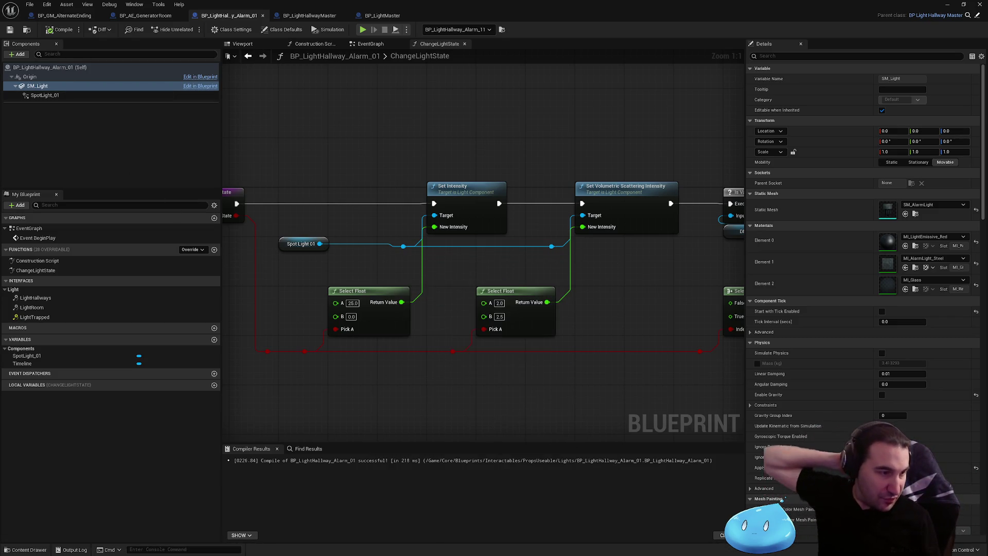
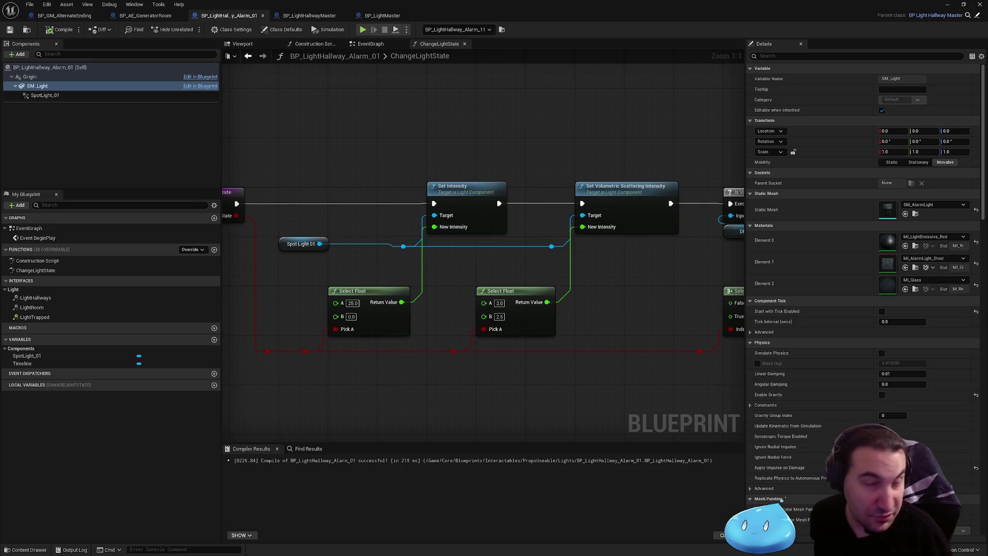
# - Pan the ChangeLightState graph past the Is Valid, Set Scalar Parameter, Return and Select nodes, then reveal the level
pyautogui.moveTo(463, 144)
pyautogui.mouseDown()
pyautogui.moveTo(316, 146)
pyautogui.moveTo(223, 171)
pyautogui.moveTo(648, 222)
pyautogui.moveTo(410, 190)
pyautogui.mouseUp()
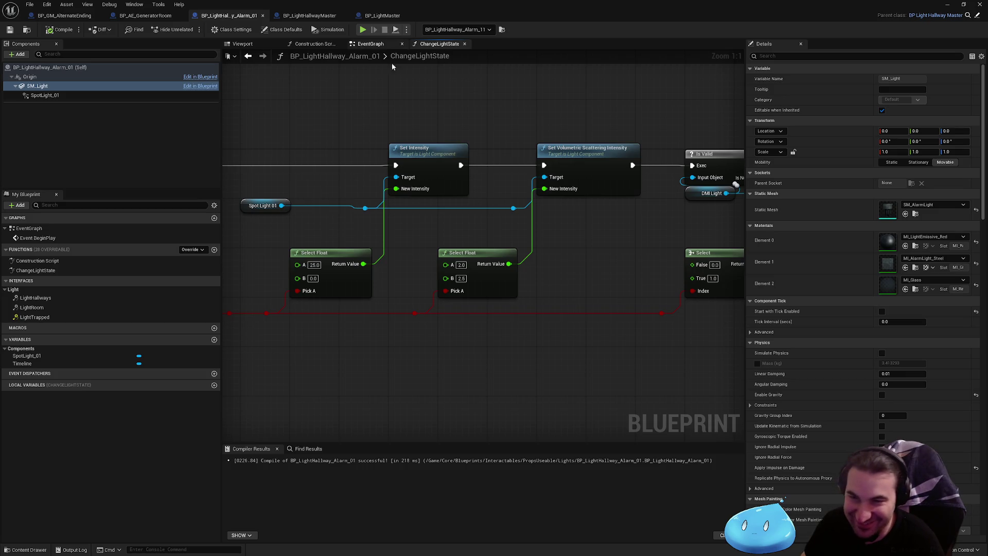
pyautogui.moveTo(581, 179)
pyautogui.mouseDown()
pyautogui.moveTo(438, 192)
pyautogui.moveTo(314, 185)
pyautogui.moveTo(576, 198)
pyautogui.mouseUp()
pyautogui.moveTo(583, 311); pyautogui.dragTo(319, 289)
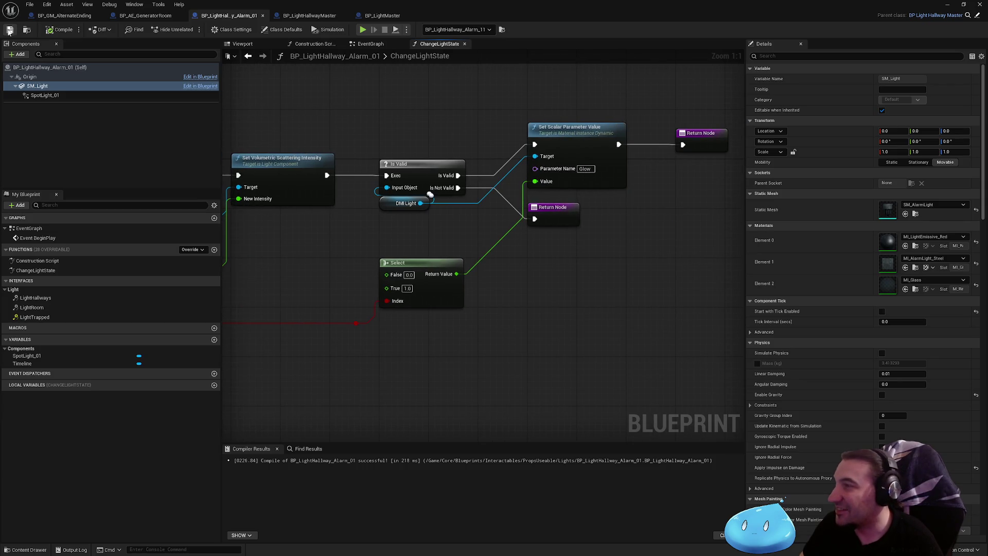
pyautogui.moveTo(658, 4); pyautogui.dragTo(493, 500)
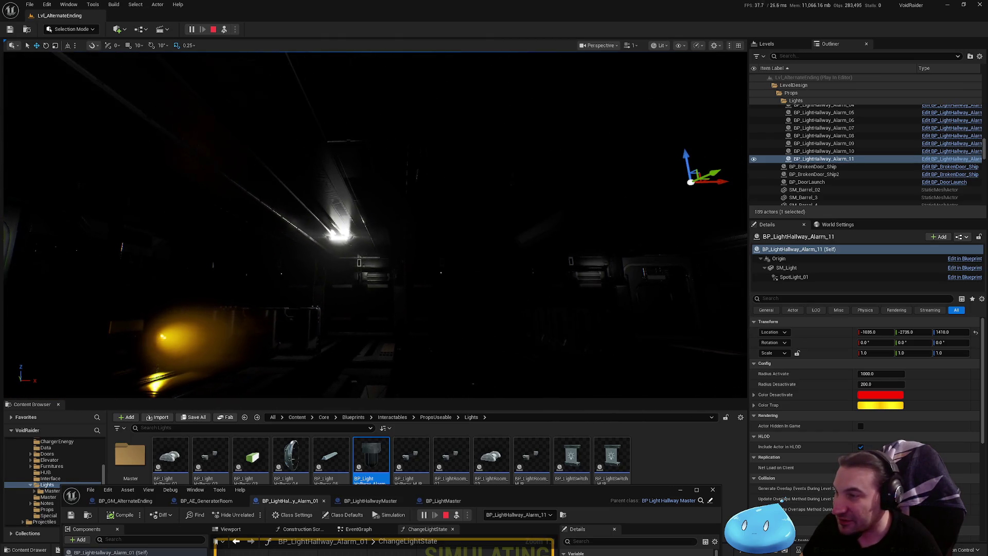
# - Stop the play test, maximize the Blueprint editor and pan to the Select Float and entry nodes
pyautogui.press('Escape')
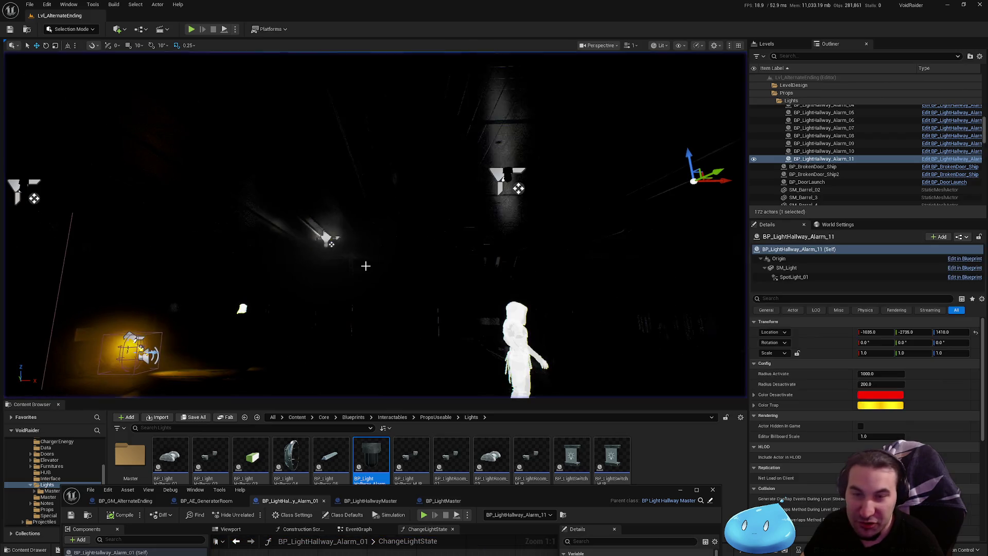
pyautogui.press('super+Up')
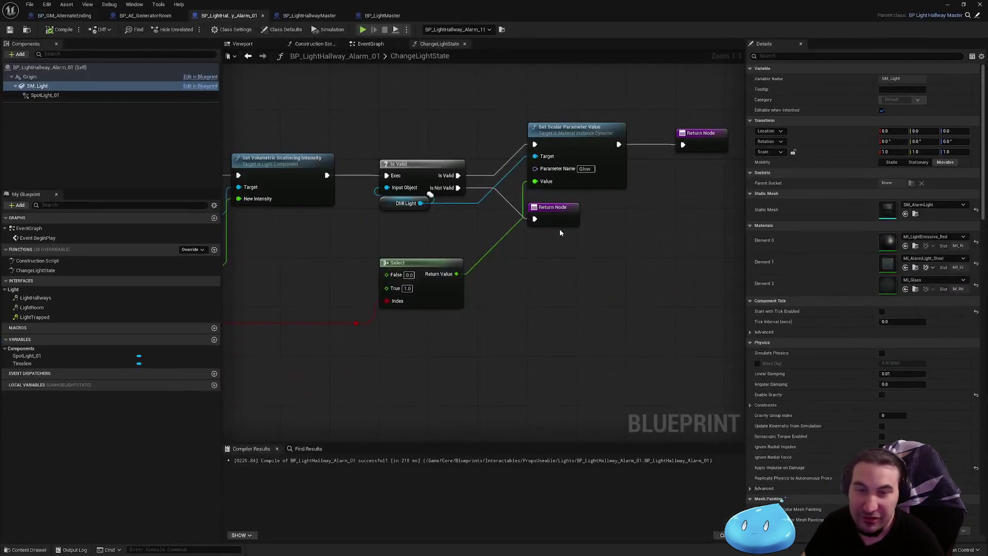
pyautogui.moveTo(511, 275)
pyautogui.mouseDown()
pyautogui.moveTo(473, 277)
pyautogui.moveTo(640, 282)
pyautogui.mouseUp()
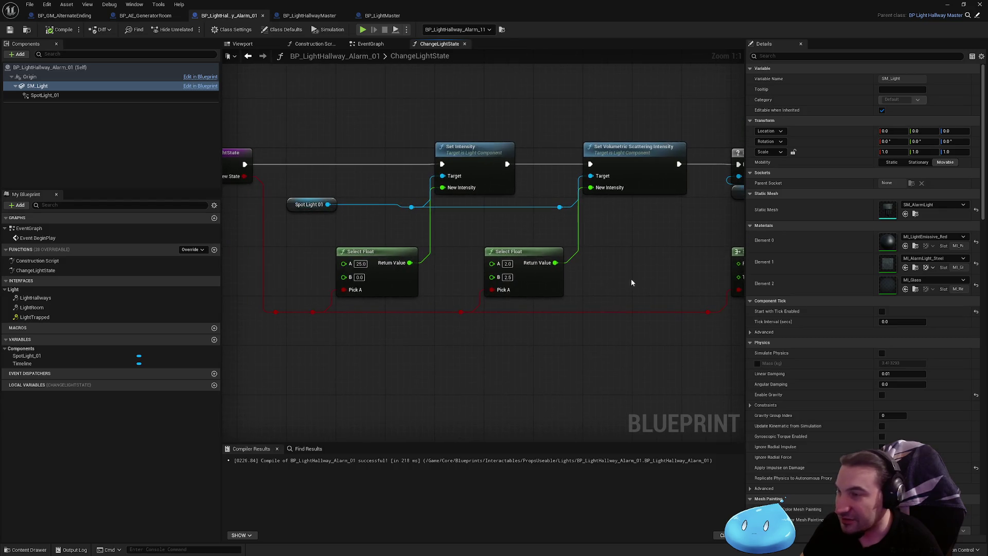
pyautogui.moveTo(553, 266); pyautogui.dragTo(563, 270)
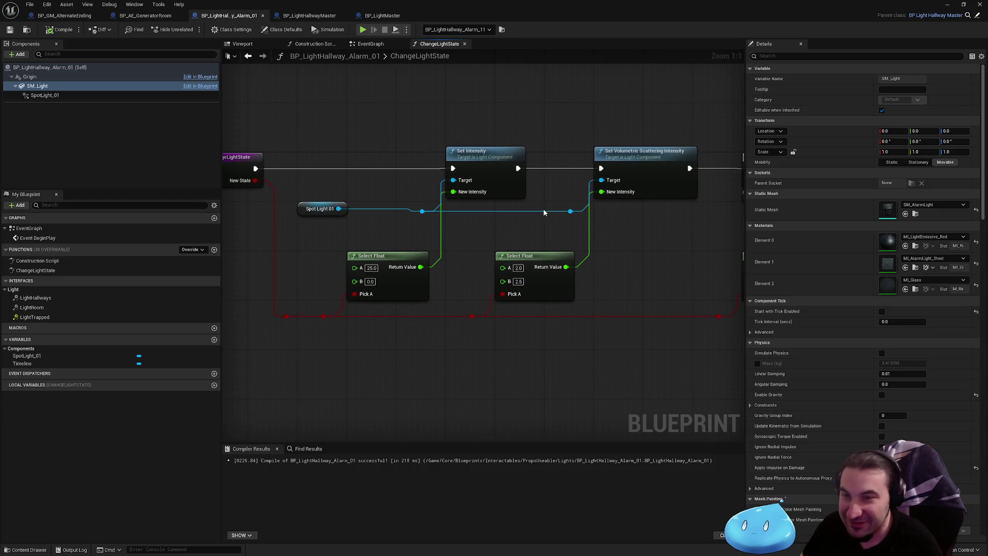
pyautogui.moveTo(544, 212); pyautogui.dragTo(424, 184)
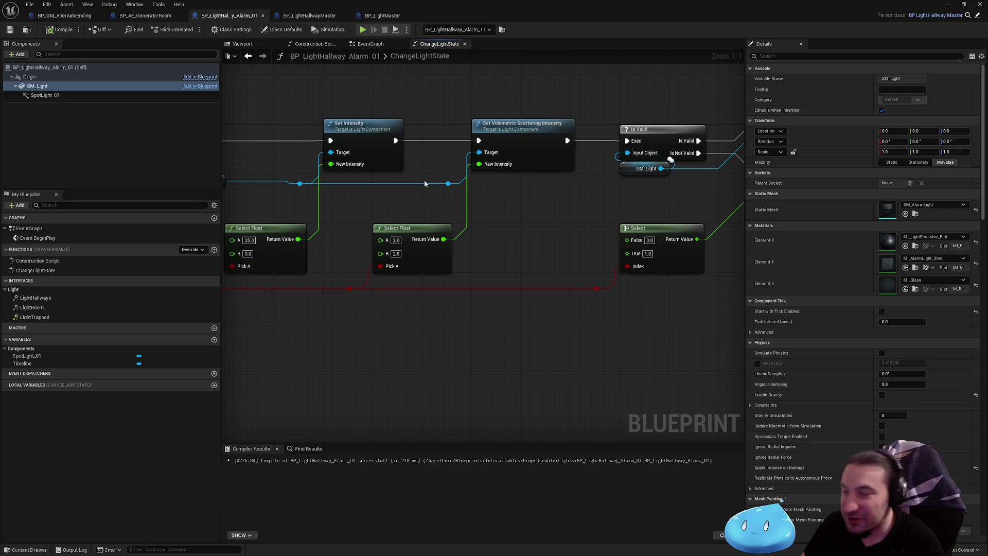
pyautogui.moveTo(488, 194)
pyautogui.mouseDown()
pyautogui.moveTo(566, 211)
pyautogui.moveTo(643, 211)
pyautogui.mouseUp()
pyautogui.scroll(-2, 283, 248)
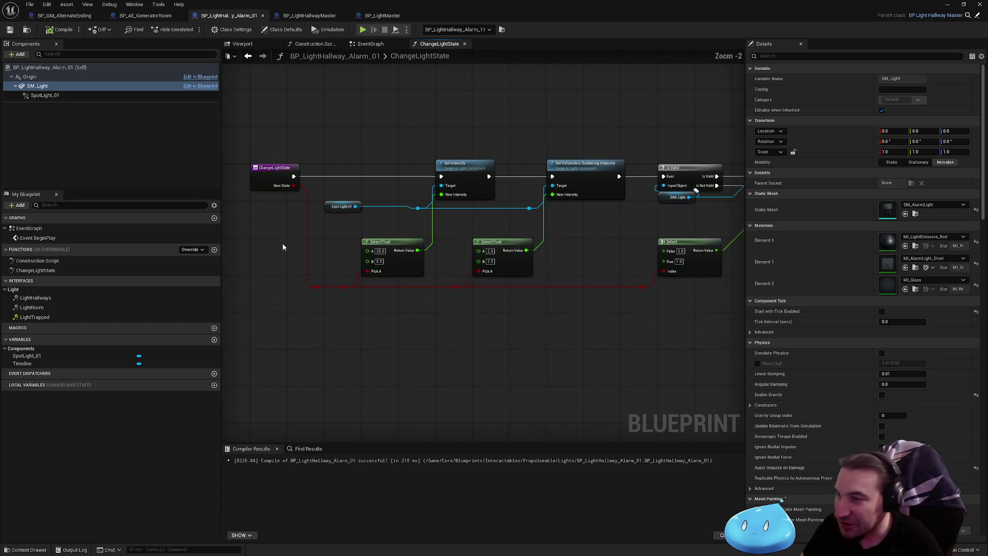
# - Review the Set Scalar Parameter Value, Return and Spot Light 01 nodes and select the first Select Float node
pyautogui.moveTo(599, 242); pyautogui.dragTo(394, 245)
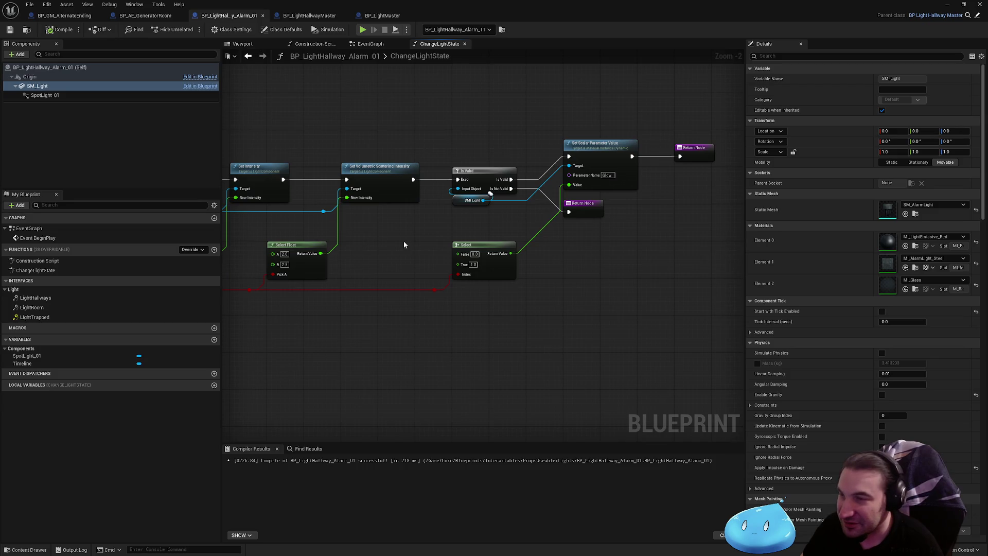
pyautogui.scroll(2, 411, 193)
pyautogui.moveTo(566, 203)
pyautogui.mouseDown()
pyautogui.moveTo(523, 219)
pyautogui.moveTo(579, 236)
pyautogui.moveTo(470, 238)
pyautogui.moveTo(483, 238)
pyautogui.mouseUp()
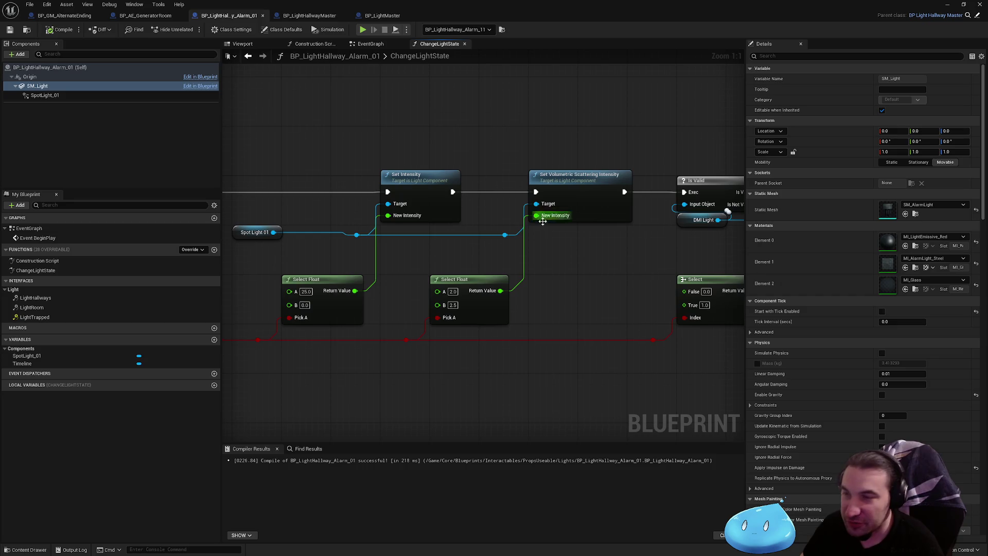
pyautogui.moveTo(575, 215); pyautogui.dragTo(607, 215)
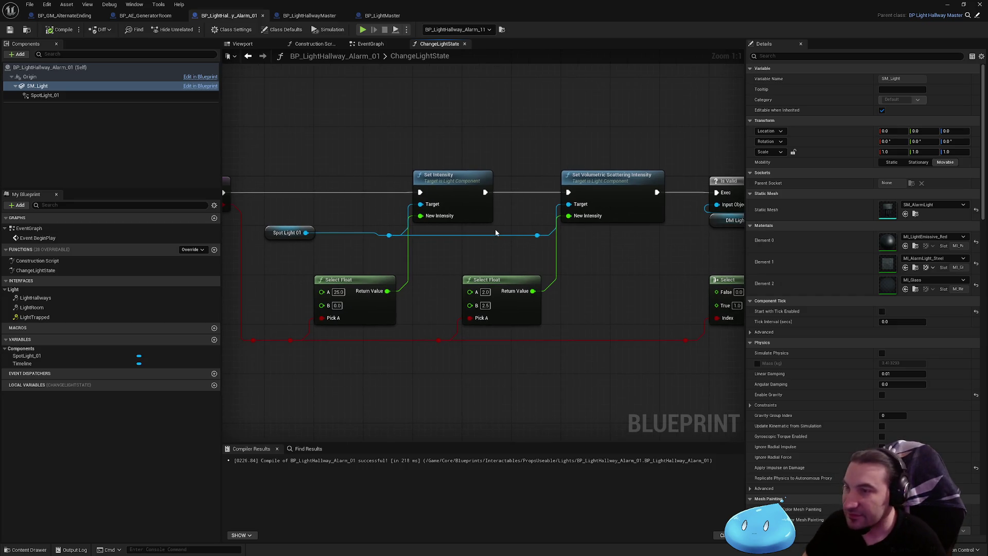
pyautogui.click(332, 278)
pyautogui.moveTo(435, 277); pyautogui.dragTo(564, 264)
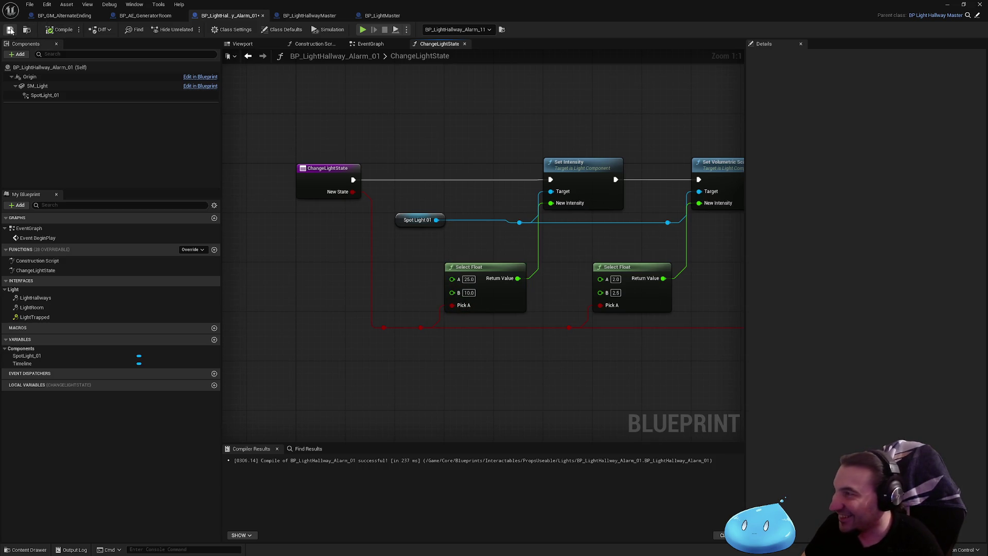
# - Play-test the level again, then maximize the editor and save BP_LightHallway_Alarm_01
pyautogui.press('super+Down')
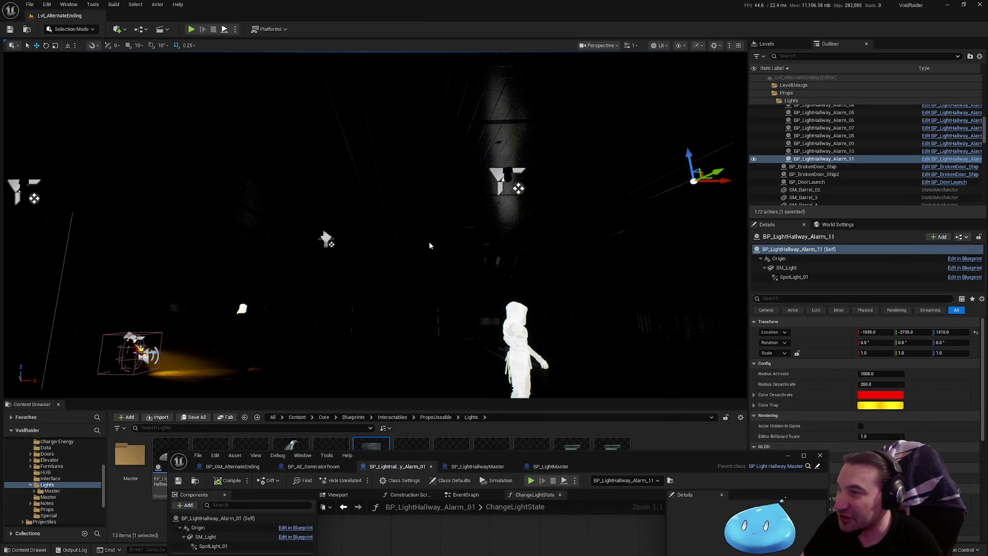
pyautogui.hotkey('alt', 'p')
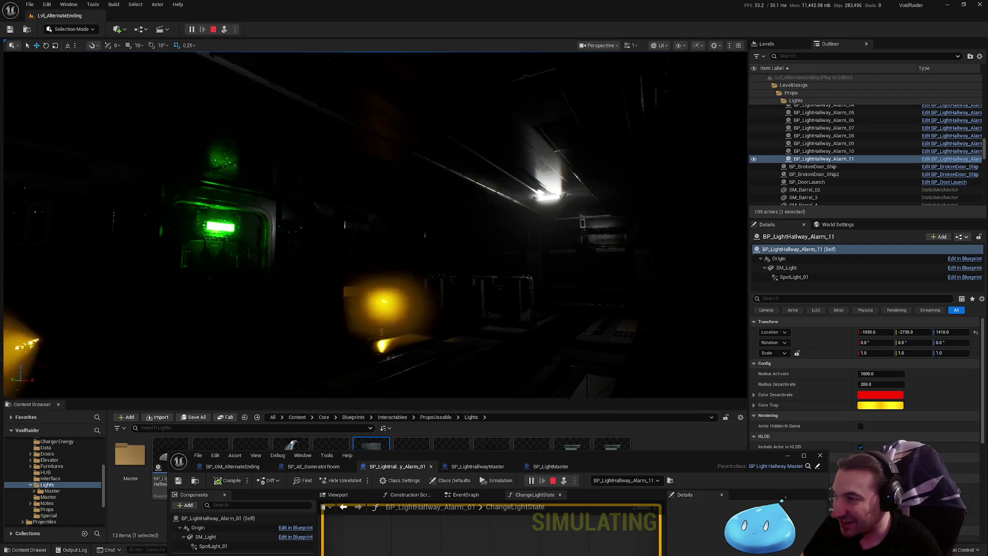
pyautogui.press('Escape')
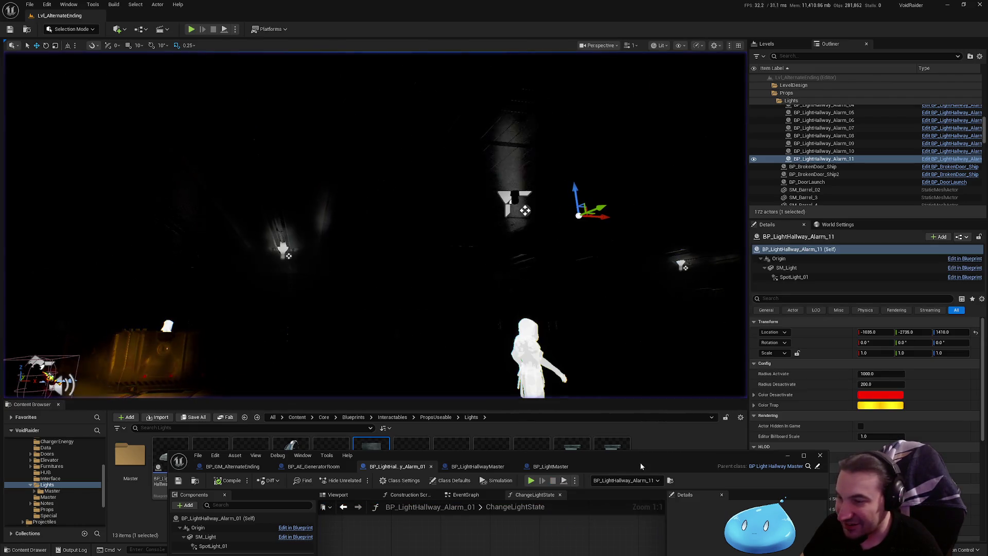
pyautogui.doubleClick(640, 466)
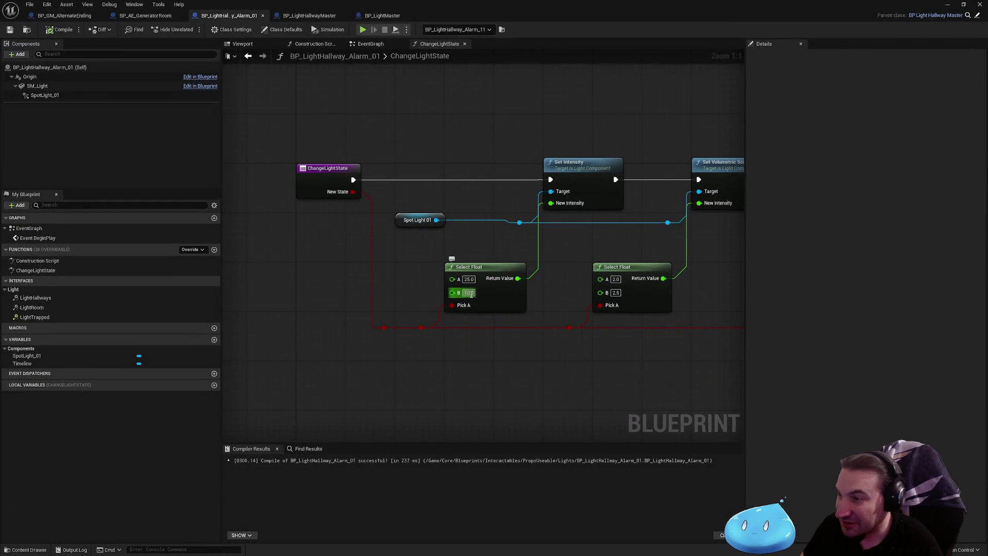
pyautogui.click(9, 32)
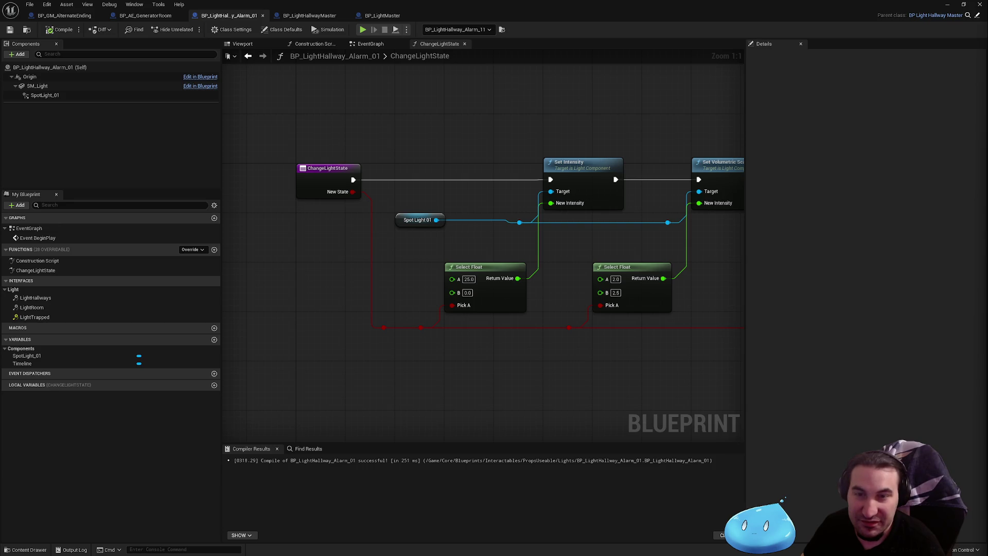
pyautogui.moveTo(519, 151)
pyautogui.mouseDown()
pyautogui.moveTo(395, 136)
pyautogui.moveTo(482, 140)
pyautogui.mouseUp()
# - Rename the SpotLight_01 component to SpotLight
pyautogui.click(338, 220)
pyautogui.click(72, 95)
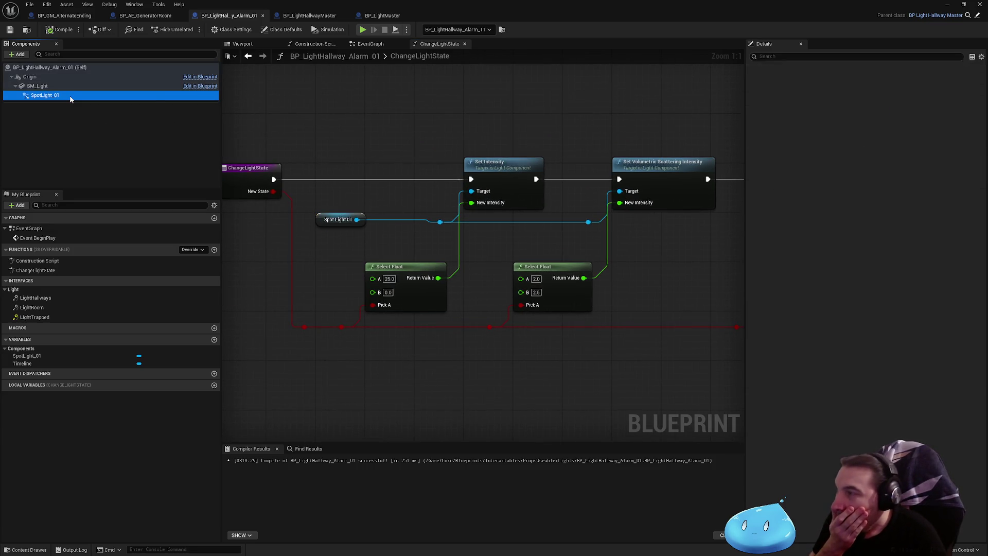
pyautogui.press('F2')
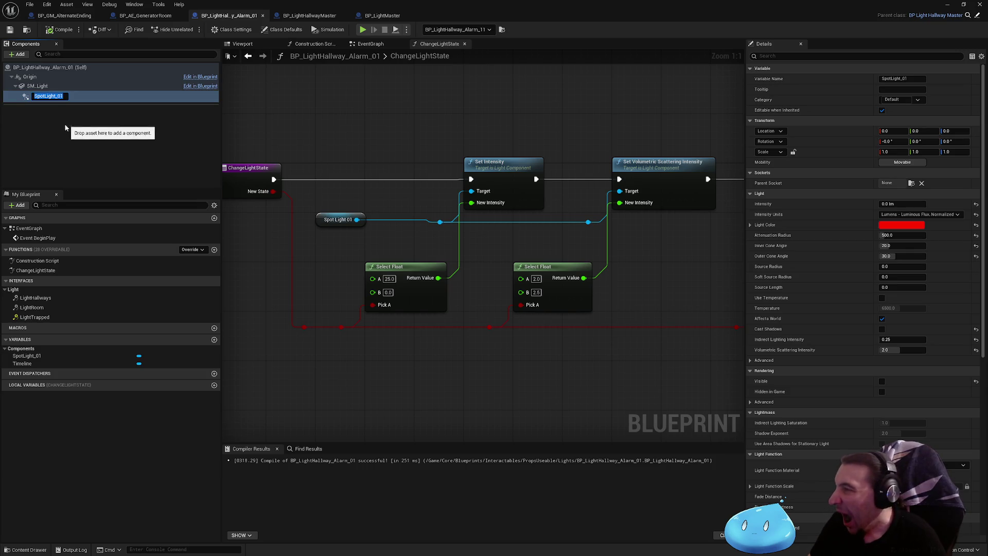
pyautogui.press('Return')
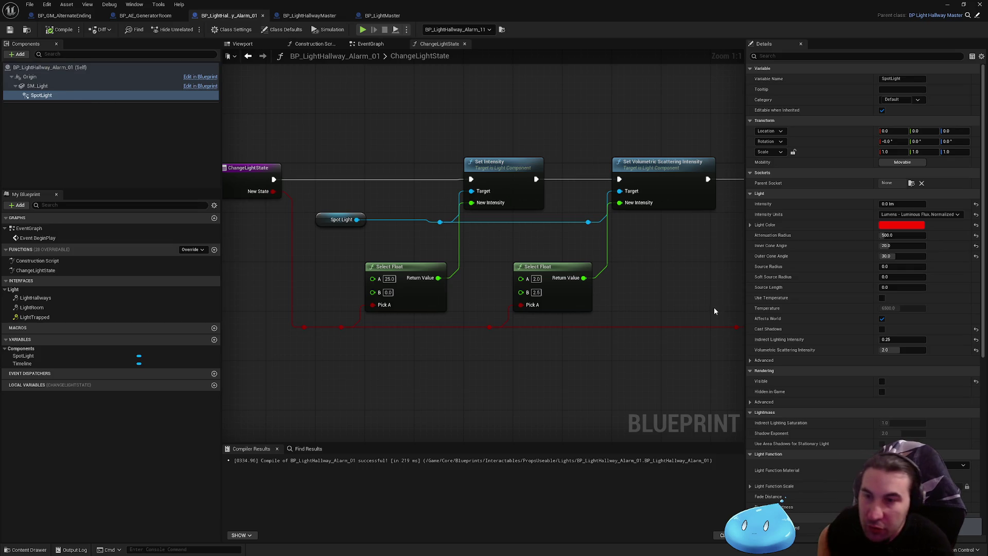
# - Tick Visible for the SpotLight component, then minimize the editor and start Save All
pyautogui.scroll(-5, 807, 396)
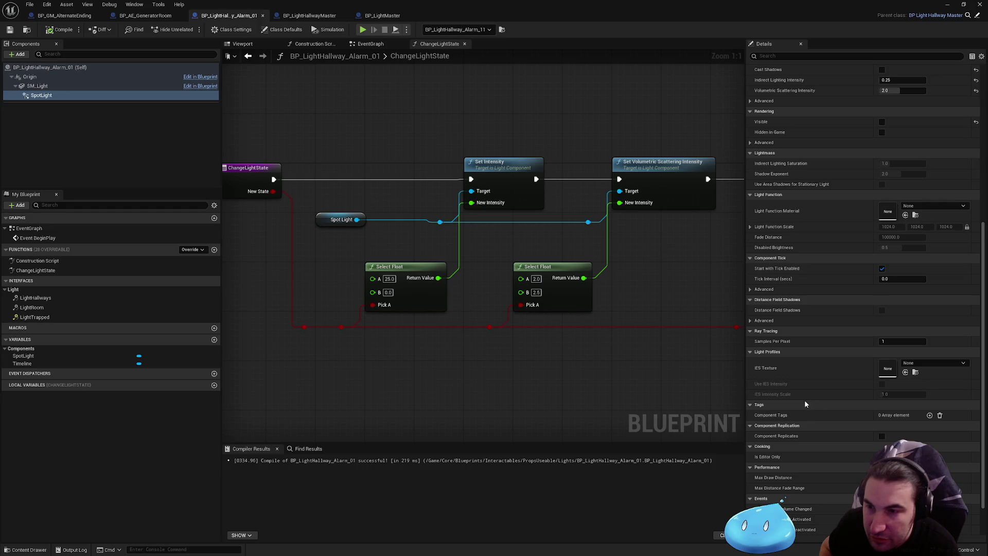
pyautogui.scroll(-1, 837, 378)
pyautogui.scroll(-1, 837, 378)
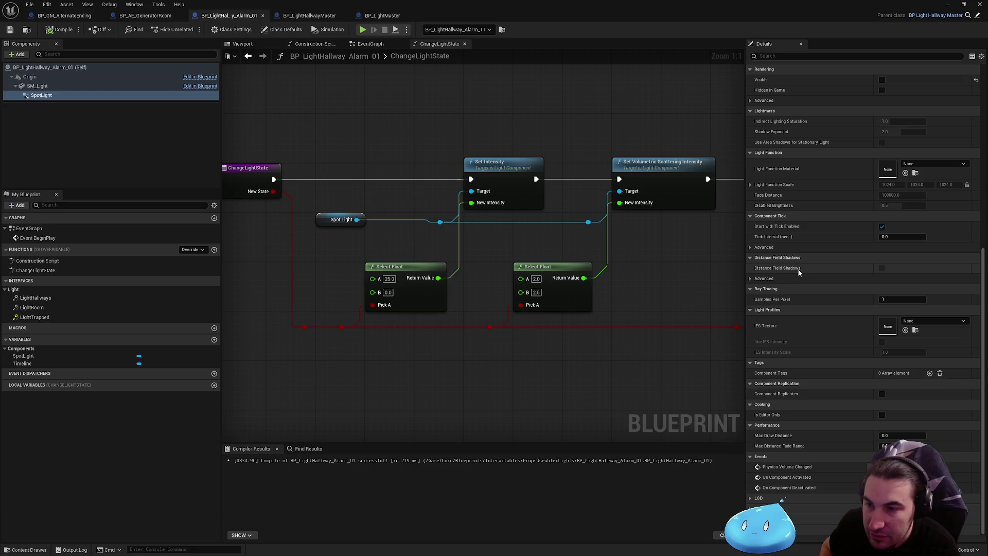
pyautogui.moveTo(794, 271)
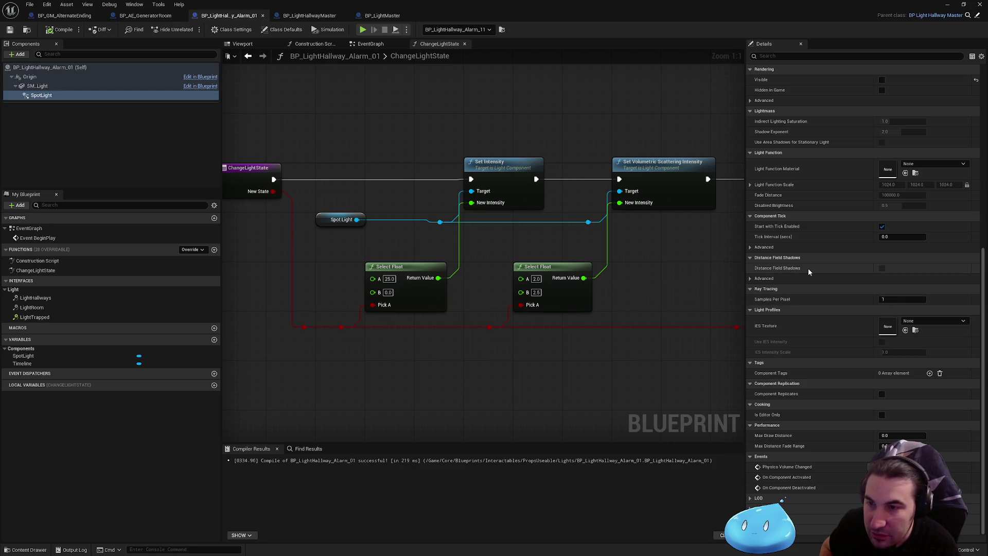
pyautogui.scroll(3, 826, 288)
pyautogui.click(882, 141)
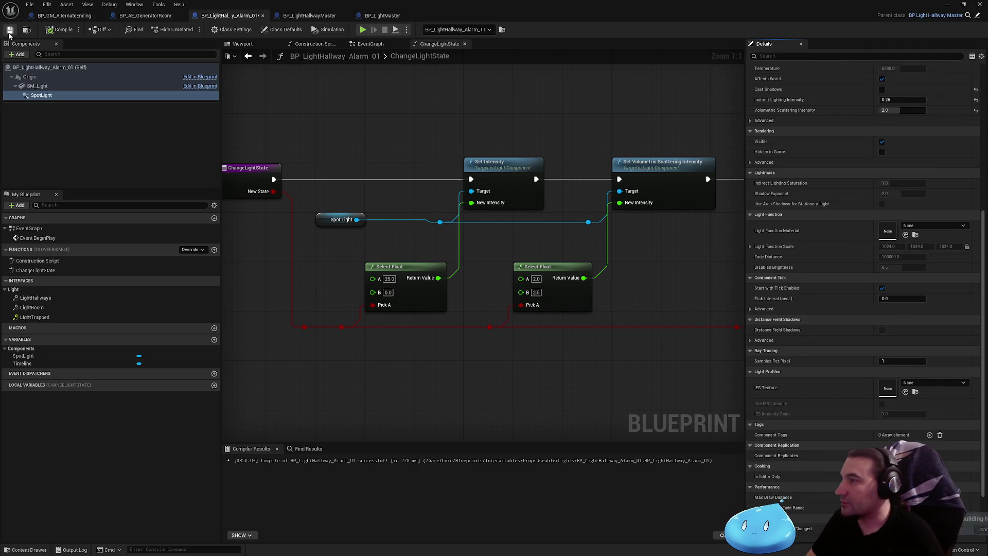
pyautogui.press('super+Down')
pyautogui.click(195, 417)
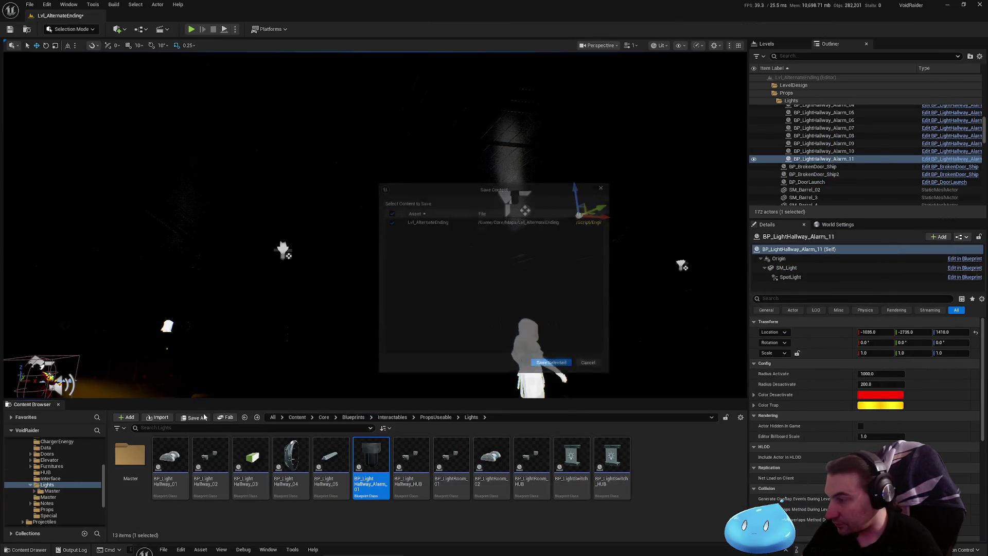
# - Save LVL_AlternateEnding and play-test the red alarm lights
pyautogui.click(570, 371)
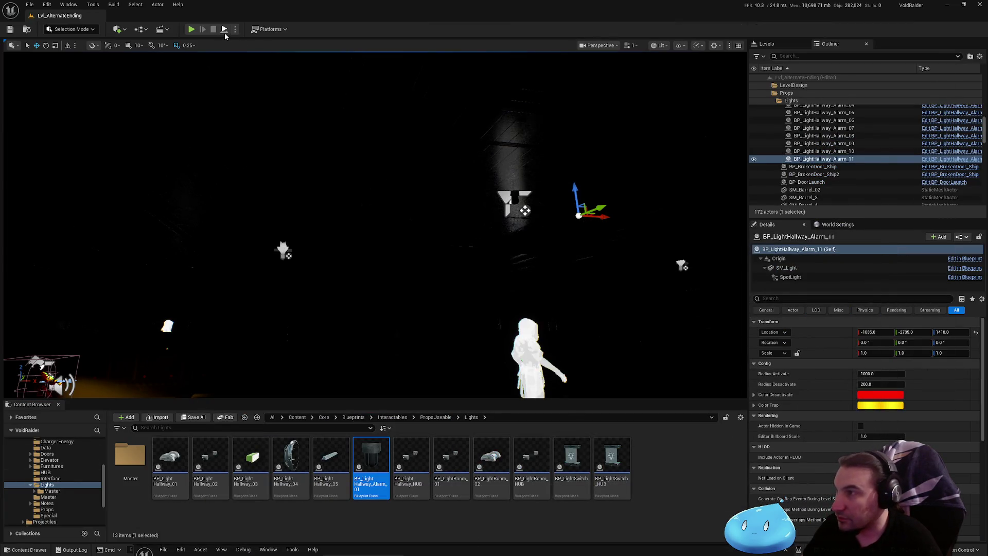
pyautogui.hotkey('alt', 'p')
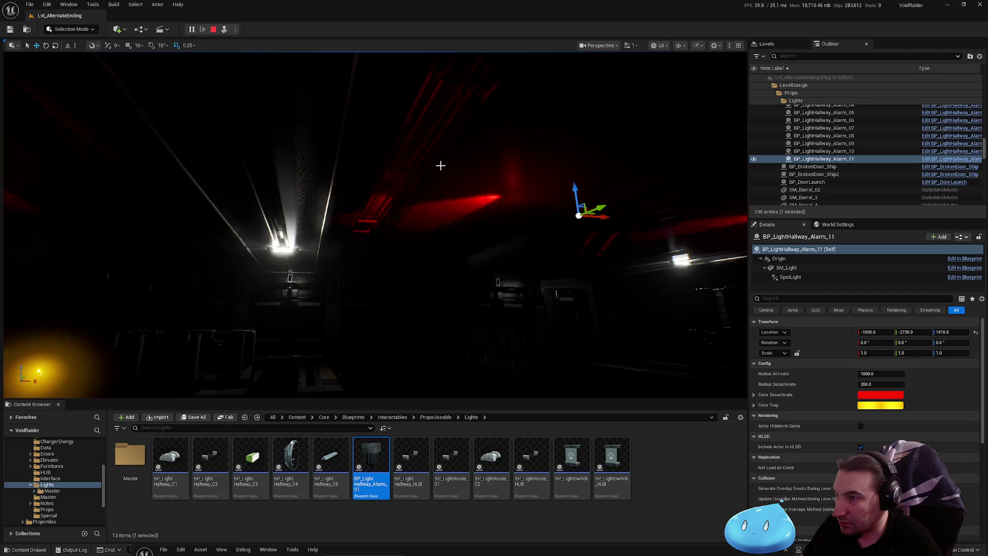
pyautogui.click(964, 277)
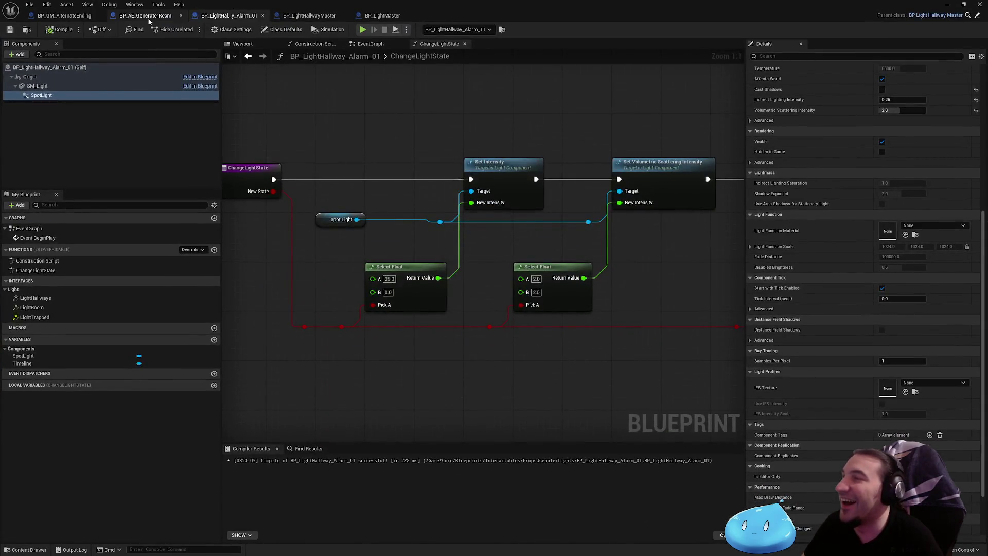
# - Look over the open blueprint tabs and return to the alarm light's ChangeLightState graph
pyautogui.click(148, 18)
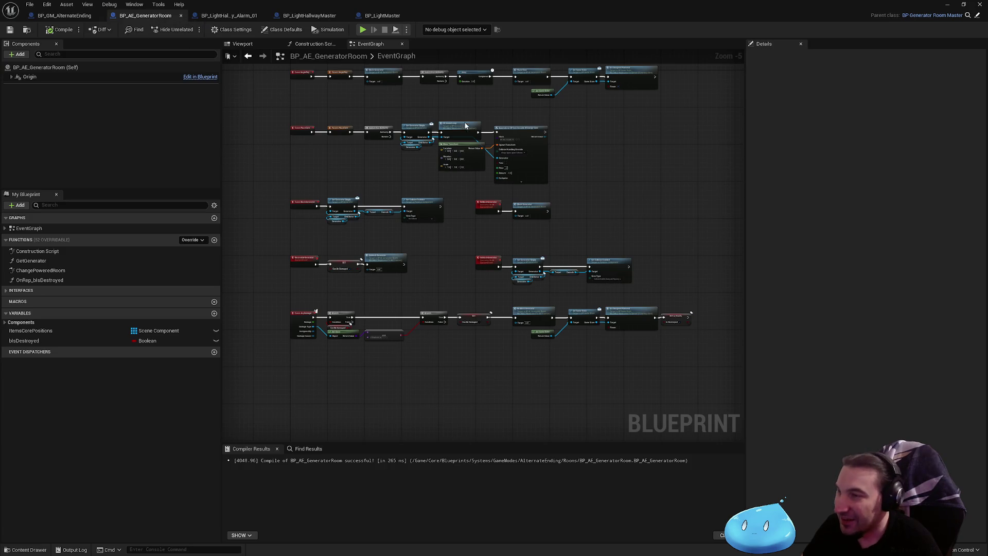
pyautogui.scroll(1, 462, 120)
pyautogui.scroll(-3, 523, 313)
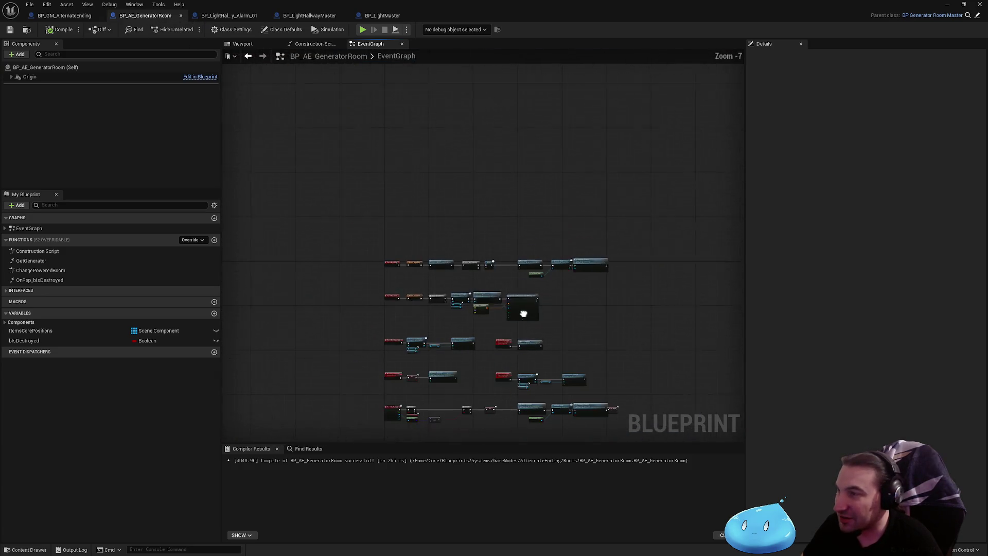
pyautogui.click(222, 15)
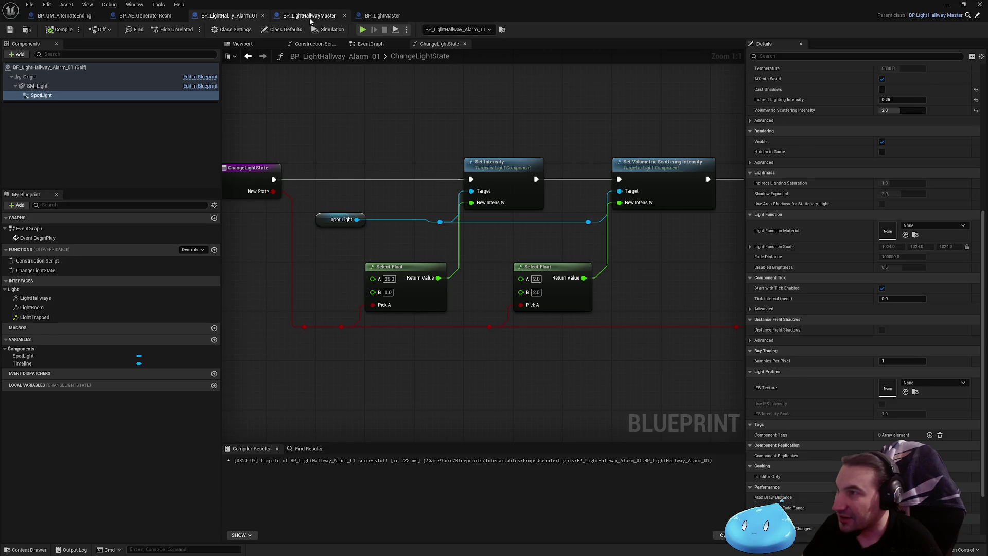
pyautogui.click(310, 15)
pyautogui.click(145, 16)
pyautogui.click(64, 16)
pyautogui.click(229, 16)
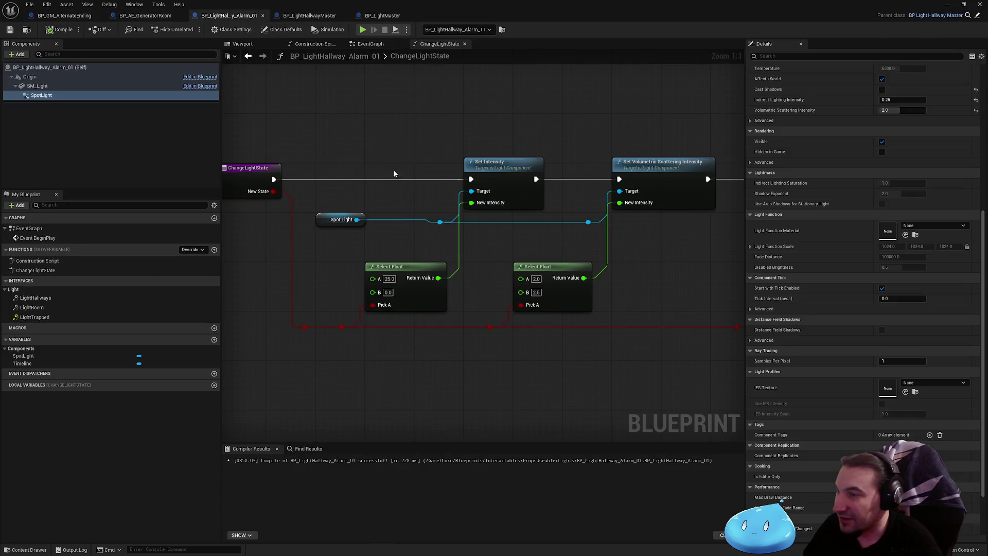
# - Close ChangeLightState and delete the Switch on ETimelineDirection and Reverse from End nodes
pyautogui.scroll(-2, 430, 272)
pyautogui.click(465, 43)
pyautogui.scroll(3, 512, 198)
pyautogui.scroll(2, 470, 309)
pyautogui.click(484, 257)
pyautogui.press('Delete')
pyautogui.click(569, 239)
pyautogui.press('Delete')
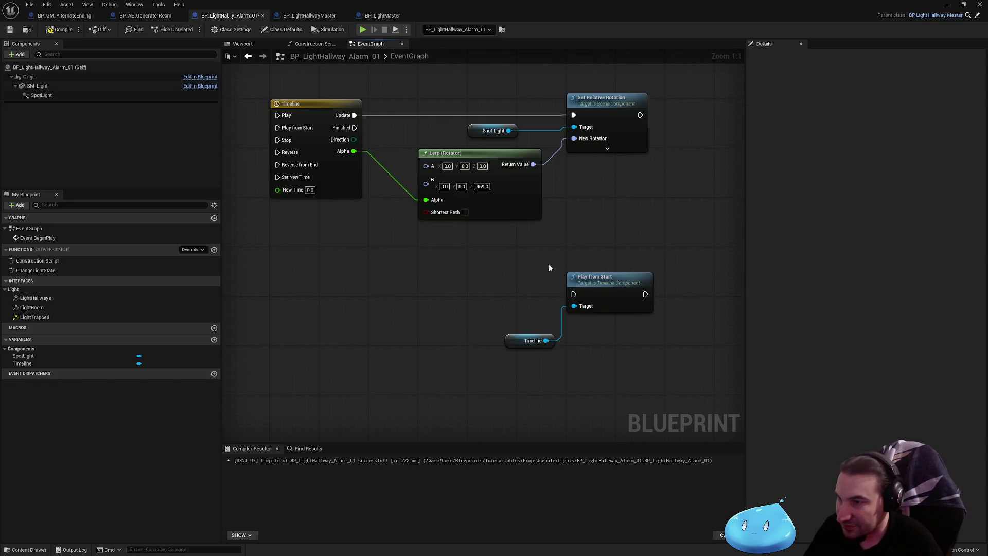
# - Move the Timeline reference and Play from Start nodes up under the Lerp node
pyautogui.moveTo(518, 341); pyautogui.dragTo(579, 334)
pyautogui.keyDown('ctrl'); pyautogui.click(599, 280); pyautogui.keyUp('ctrl')
pyautogui.moveTo(600, 279)
pyautogui.mouseDown()
pyautogui.moveTo(435, 256)
pyautogui.moveTo(451, 255)
pyautogui.mouseUp()
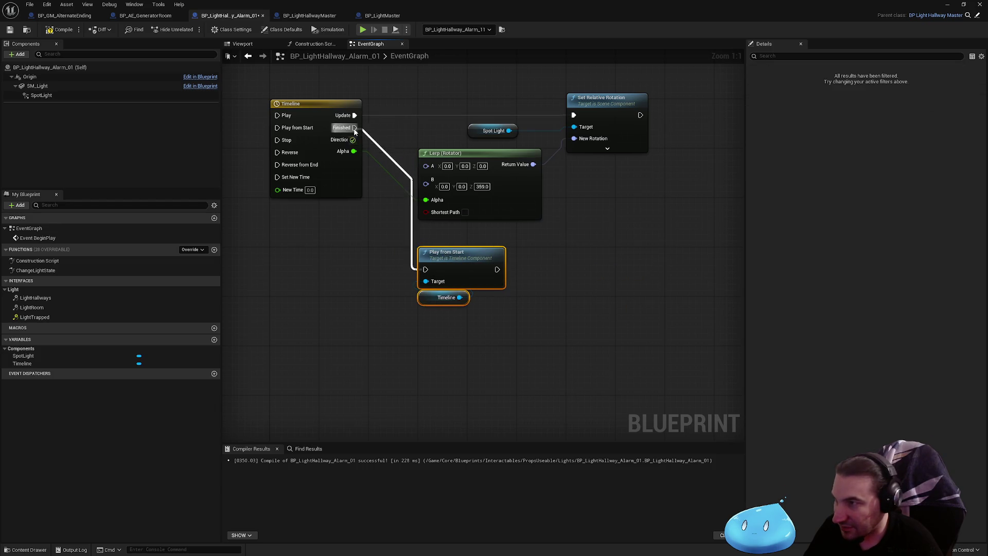
pyautogui.click(260, 155)
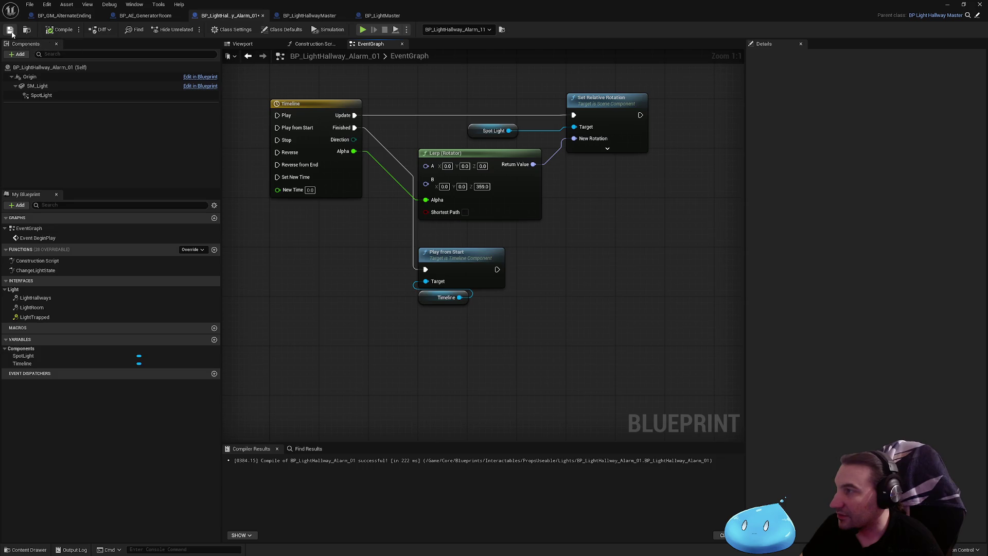
# - Play-test the level to watch the alarm's looping rotation
pyautogui.click(948, 5)
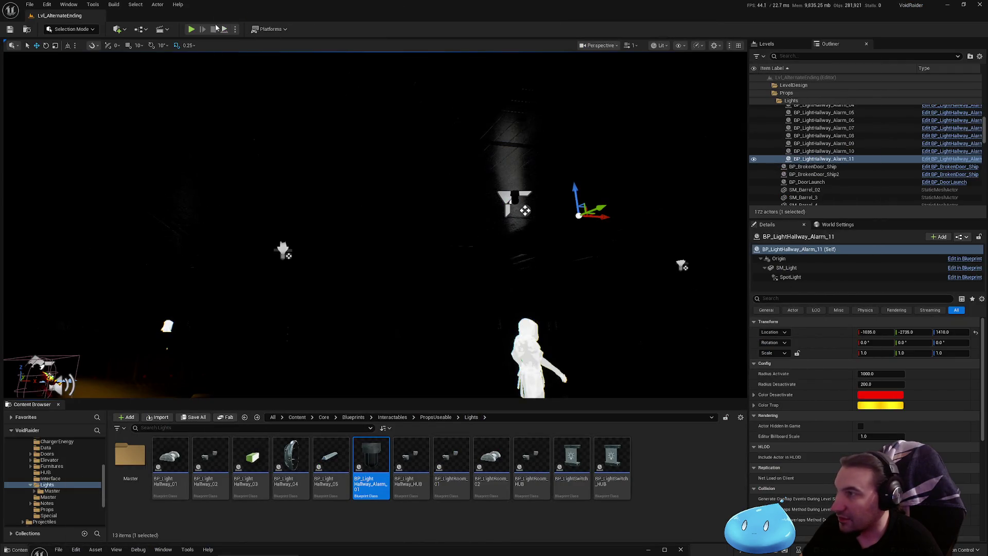
pyautogui.hotkey('alt', 'p')
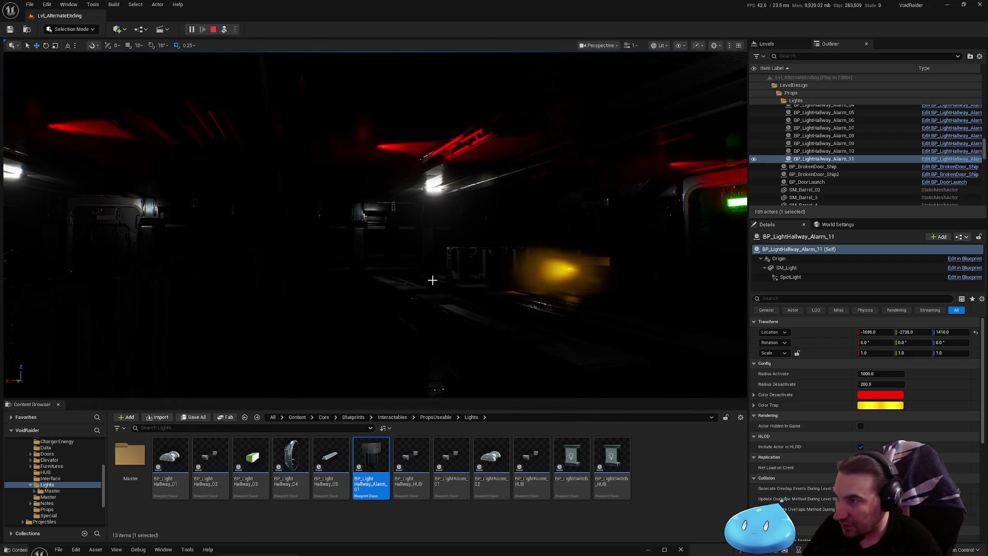
pyautogui.press('Escape')
# - Set the Lerp rotation end angle Z to 359.9
pyautogui.moveTo(620, 547)
pyautogui.mouseDown()
pyautogui.moveTo(598, 341)
pyautogui.moveTo(604, 295)
pyautogui.mouseUp()
pyautogui.doubleClick(605, 295)
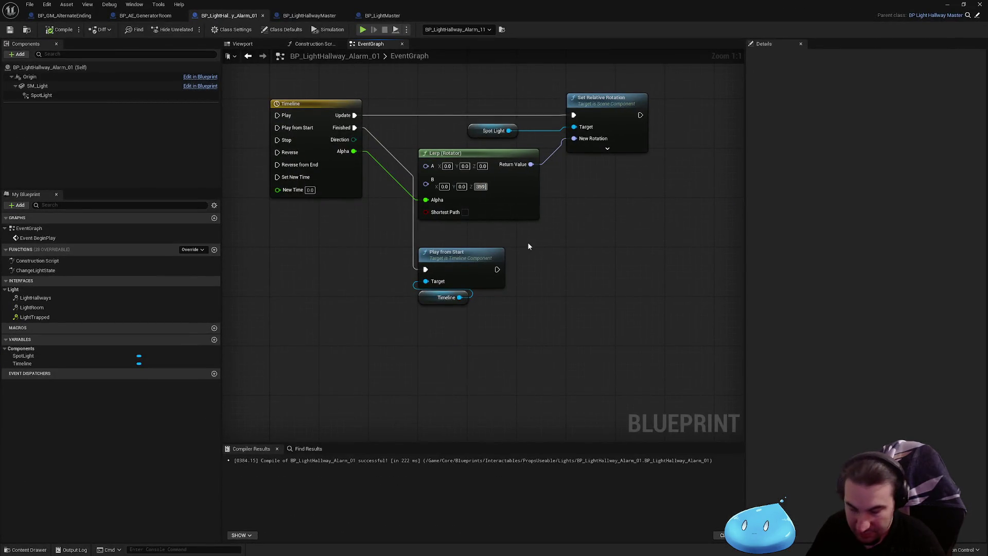
pyautogui.write('359.9')
pyautogui.press('Return')
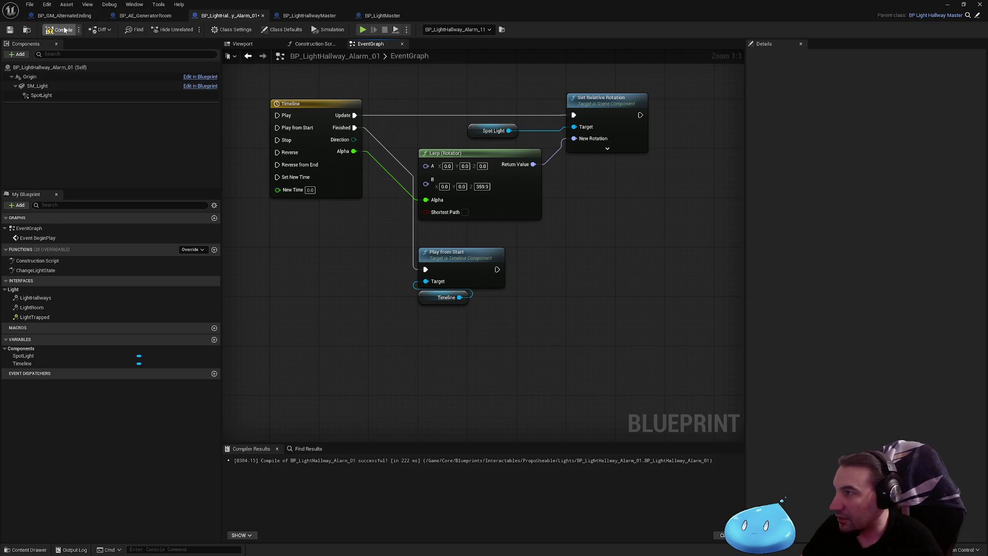
# - Play-test the level with the new 359.9 rotation angle
pyautogui.moveTo(564, 4); pyautogui.dragTo(476, 550)
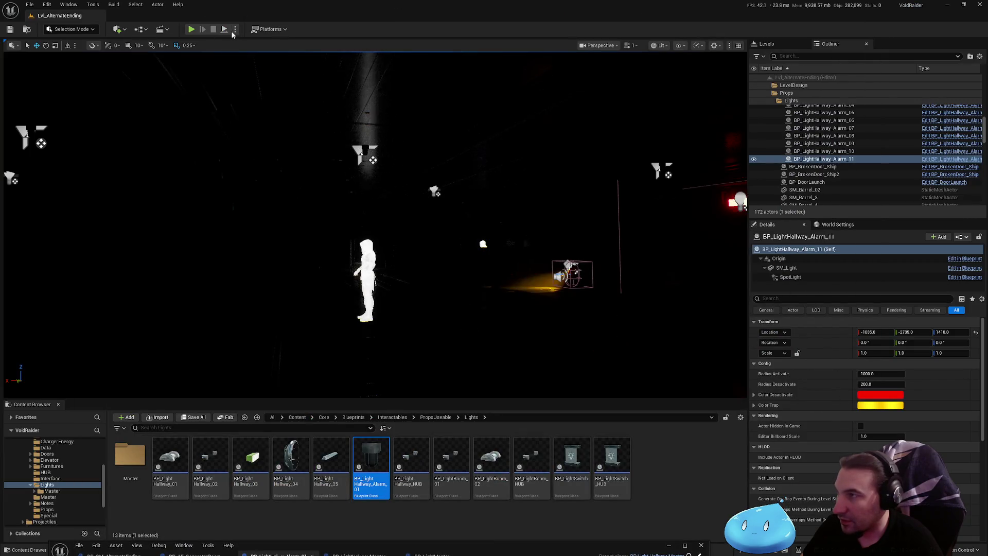
pyautogui.hotkey('alt', 'p')
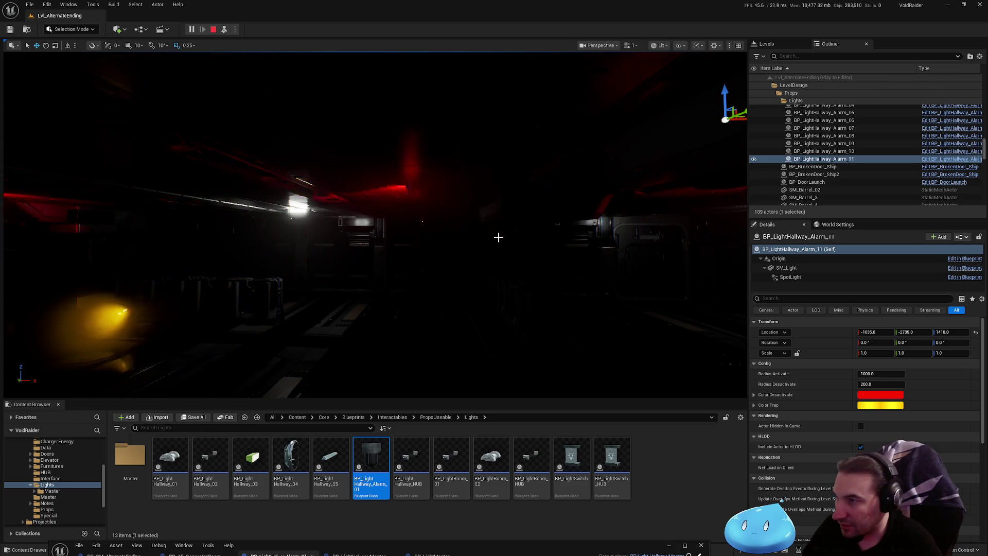
pyautogui.press('Escape')
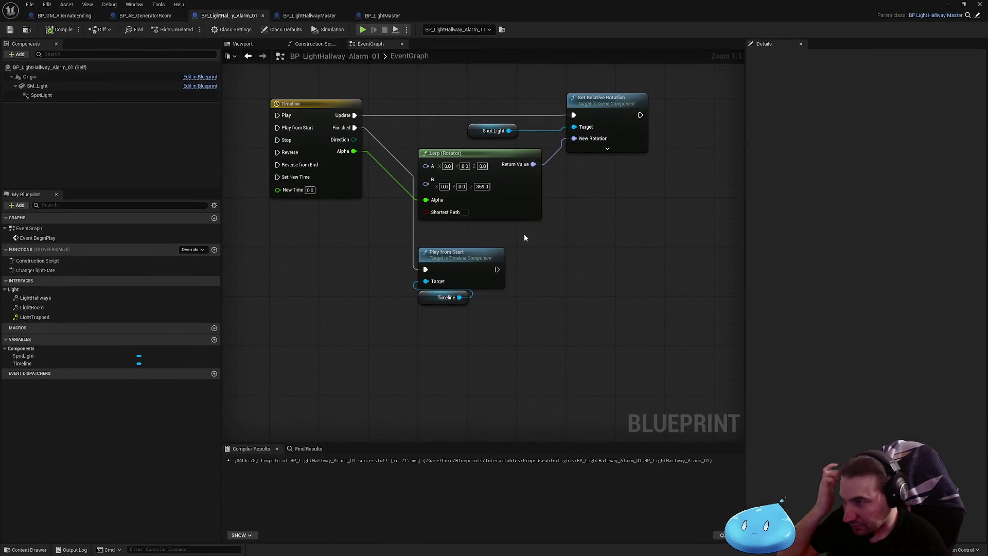
# - Close the BP_LightMaster and BP_LightHallwayMaster tabs and select the SM_Light component
pyautogui.moveTo(565, 240)
pyautogui.mouseDown()
pyautogui.moveTo(534, 264)
pyautogui.moveTo(520, 302)
pyautogui.moveTo(556, 378)
pyautogui.moveTo(556, 406)
pyautogui.mouseUp()
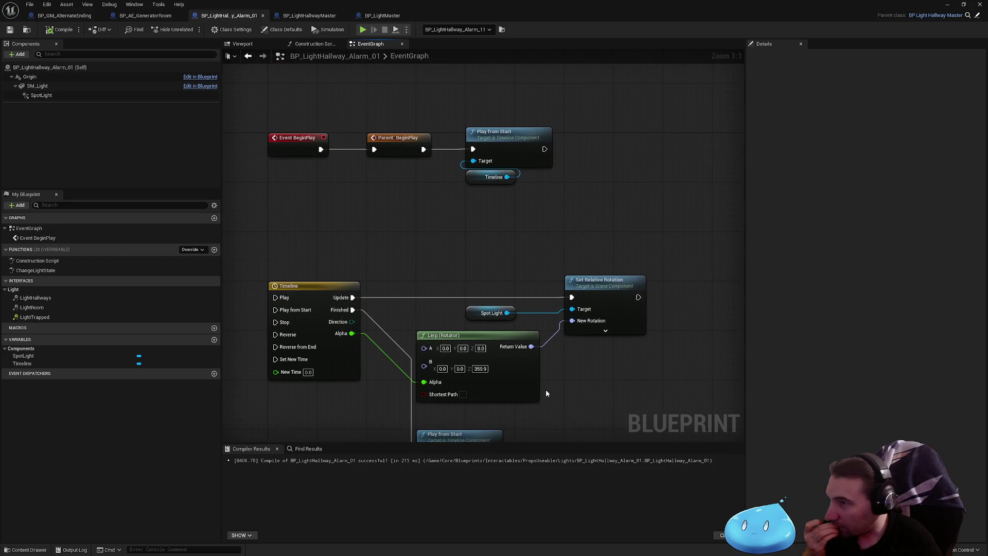
pyautogui.moveTo(309, 234); pyautogui.dragTo(322, 163)
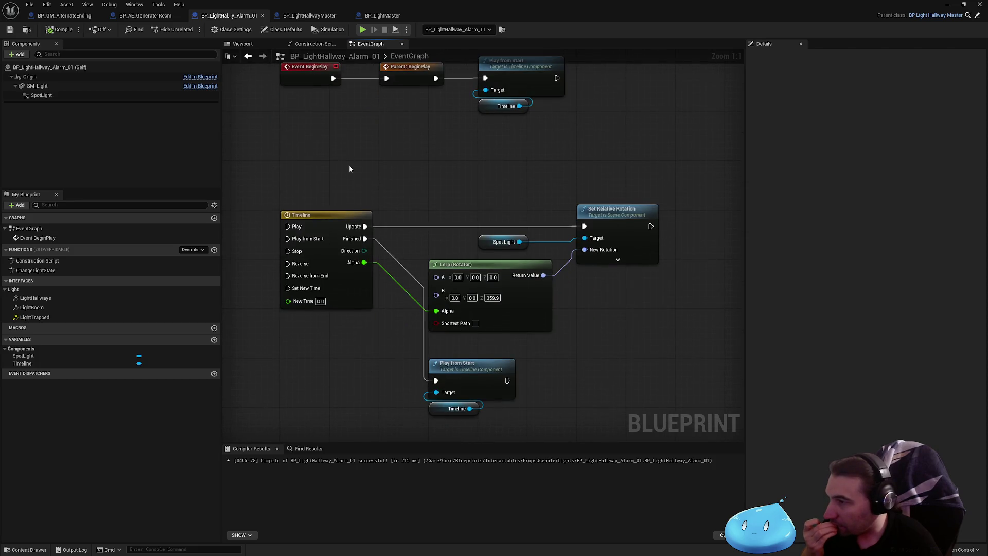
pyautogui.scroll(-2, 419, 311)
pyautogui.moveTo(419, 311)
pyautogui.mouseDown()
pyautogui.moveTo(419, 331)
pyautogui.moveTo(391, 170)
pyautogui.mouseUp()
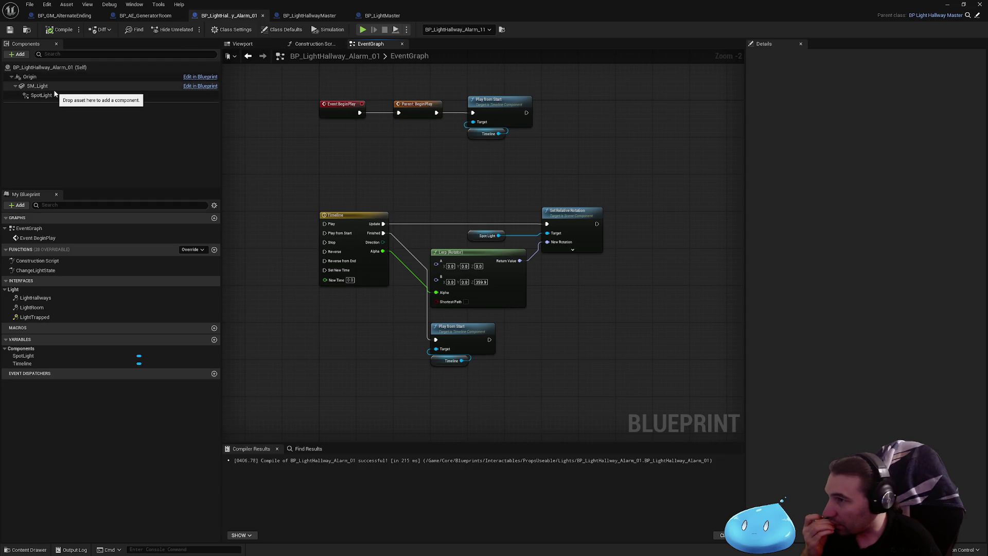
pyautogui.click(388, 16)
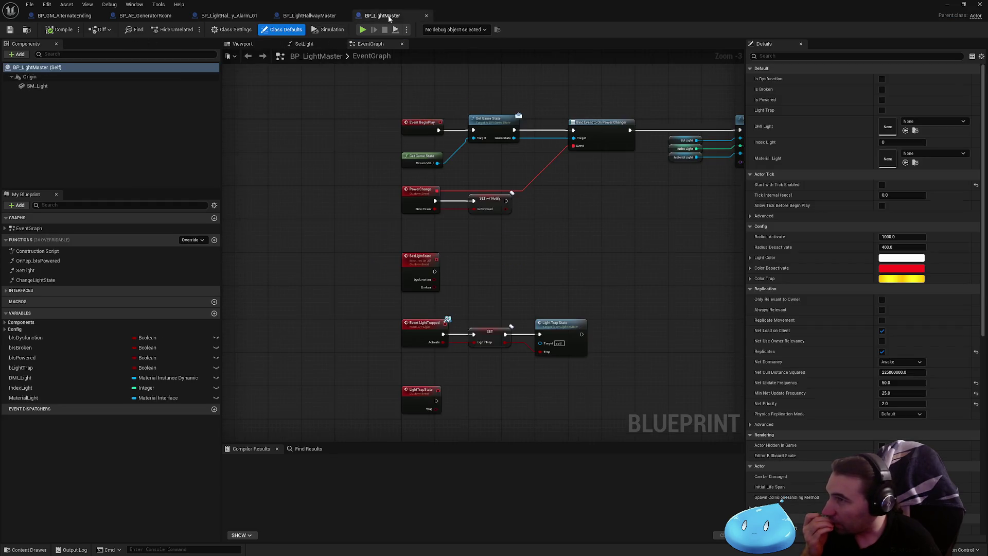
pyautogui.click(427, 17)
pyautogui.click(345, 17)
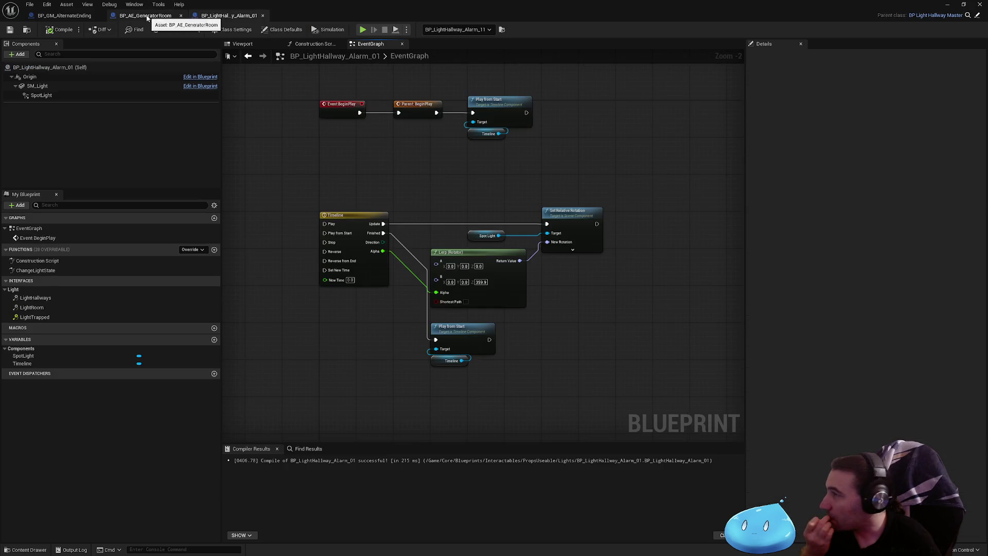
pyautogui.click(36, 86)
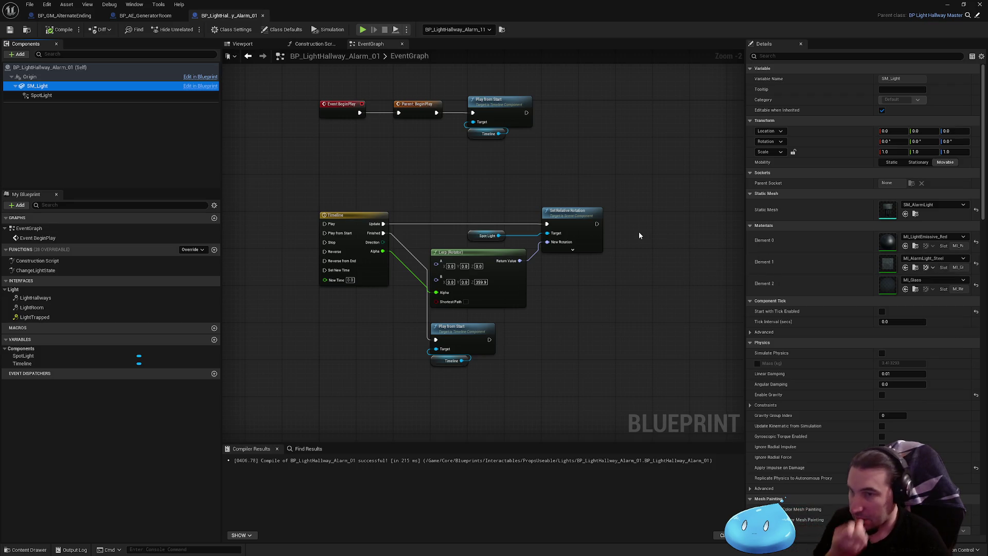
# - Open MI_LightEmissive_Red from SM_Light's material and copy the Glow parameter's display name
pyautogui.click(890, 243)
pyautogui.doubleClick(878, 247)
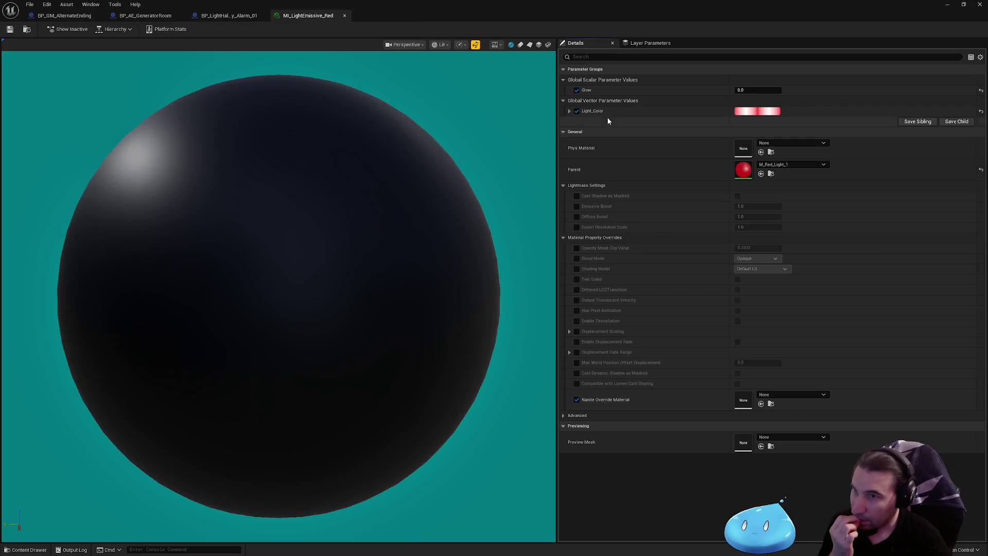
pyautogui.rightClick(591, 94)
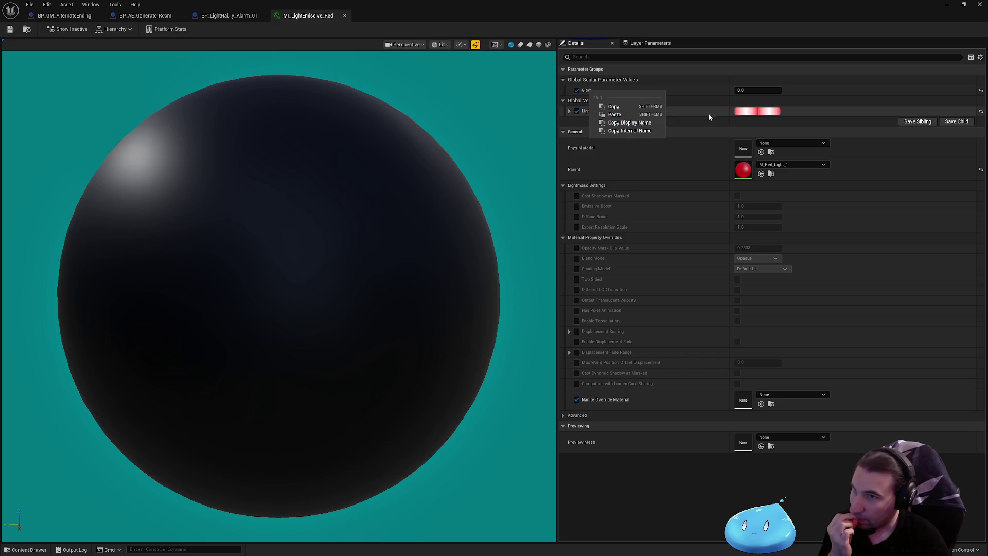
pyautogui.click(703, 111)
pyautogui.rightClick(593, 91)
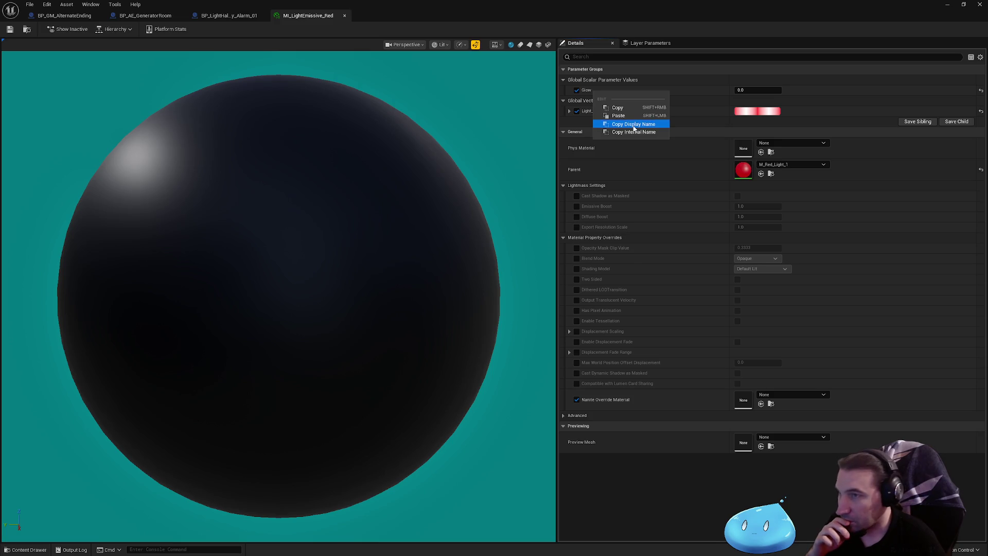
pyautogui.click(634, 125)
pyautogui.click(229, 15)
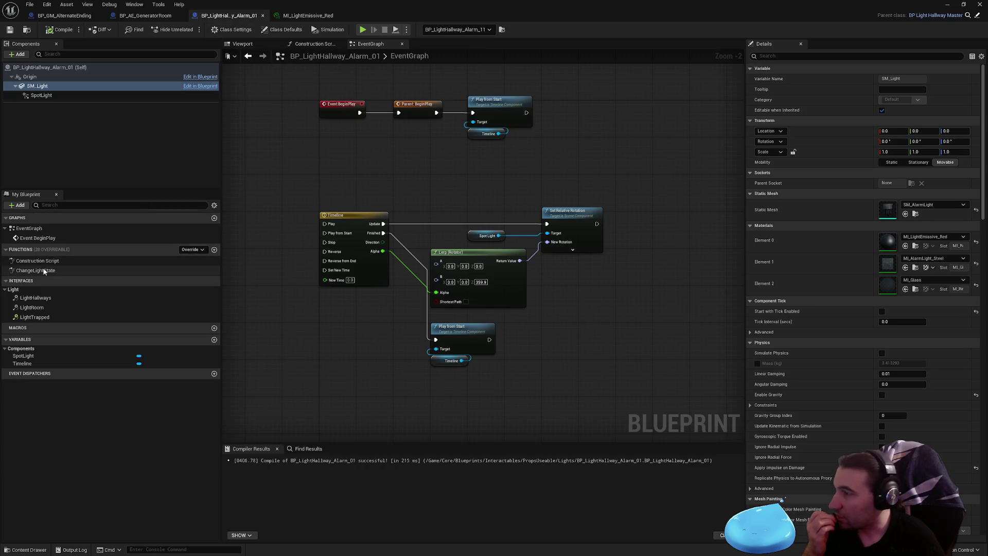
# - Open the ChangeLightState graph and save the alarm light blueprint
pyautogui.doubleClick(36, 270)
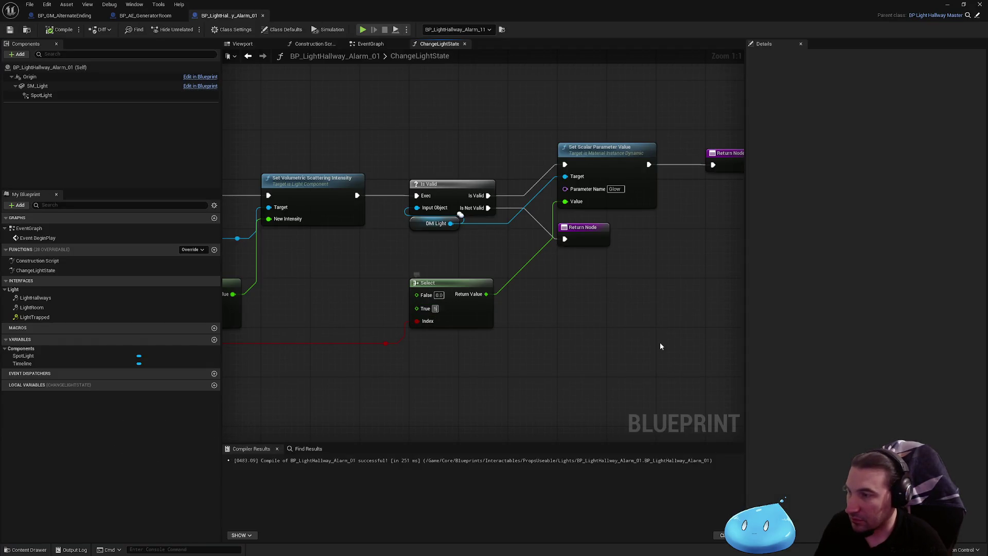
pyautogui.click(14, 33)
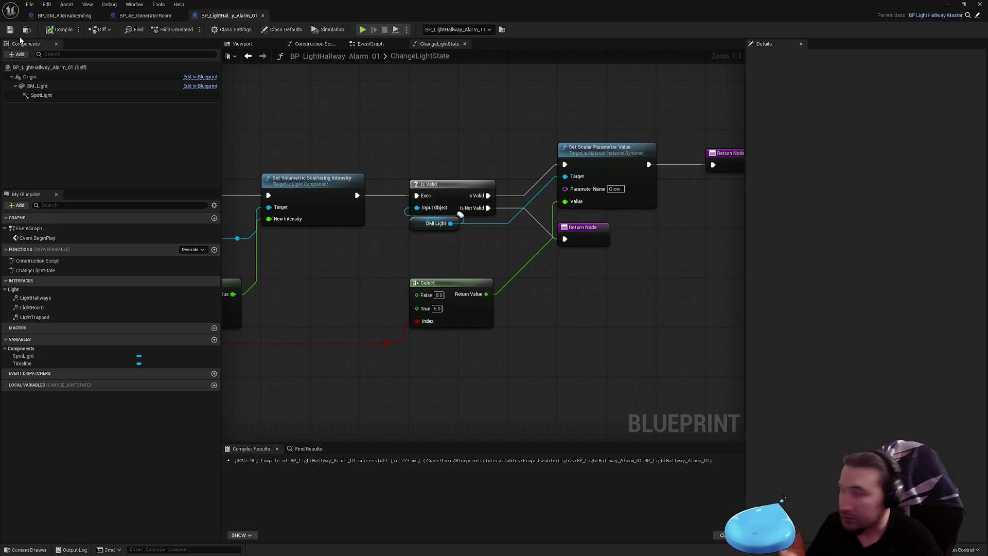
pyautogui.moveTo(333, 248)
pyautogui.mouseDown()
pyautogui.moveTo(387, 252)
pyautogui.moveTo(348, 113)
pyautogui.mouseUp()
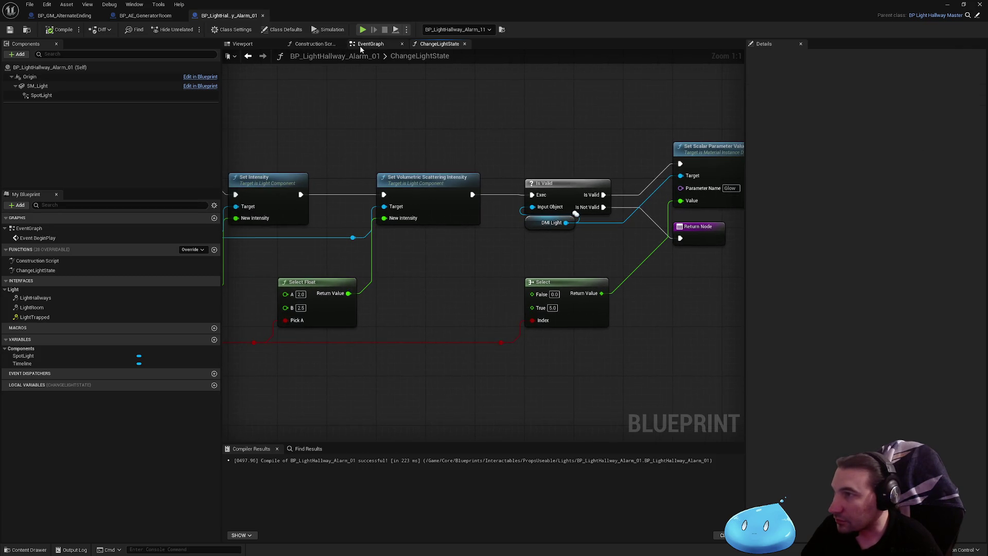
# - Inspect the Index Light, Material Light and SM Light variables in BP_LightHallwayMaster
pyautogui.click(977, 16)
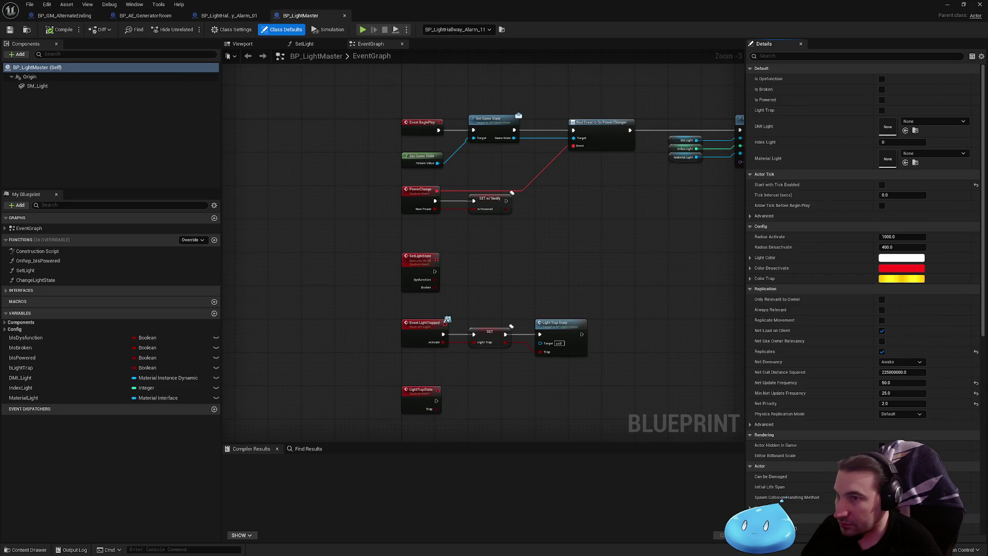
pyautogui.scroll(3, 456, 289)
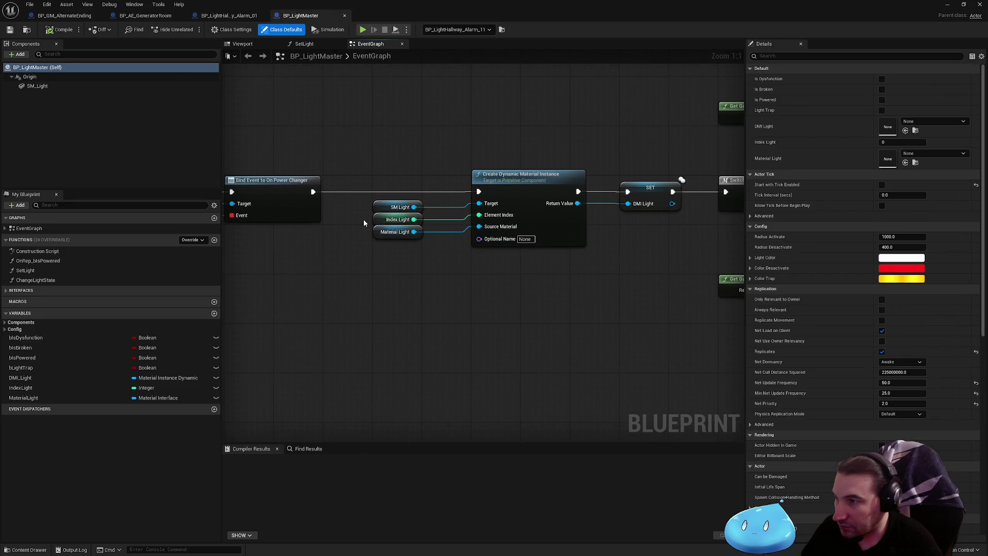
pyautogui.click(394, 219)
pyautogui.moveTo(350, 235); pyautogui.dragTo(383, 236)
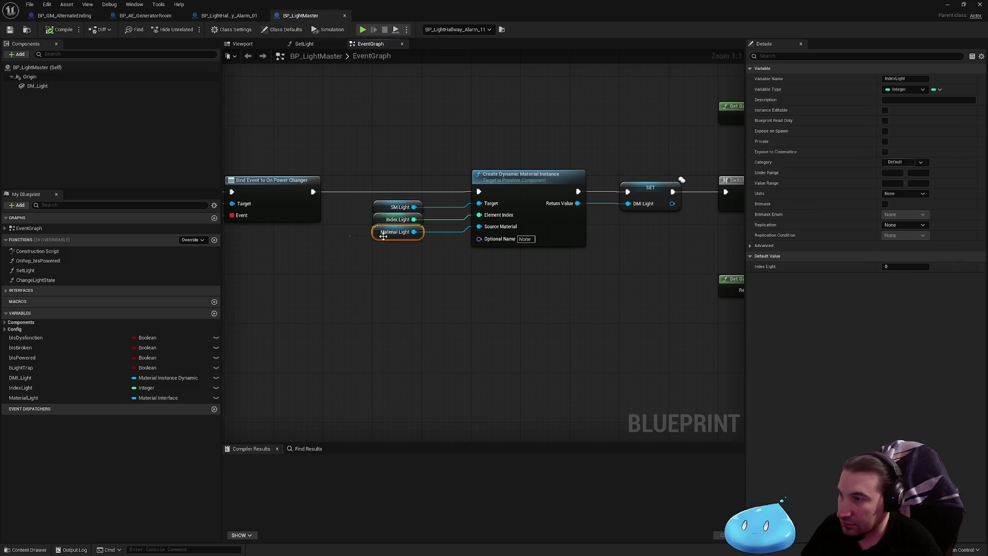
pyautogui.click(377, 215)
pyautogui.click(378, 207)
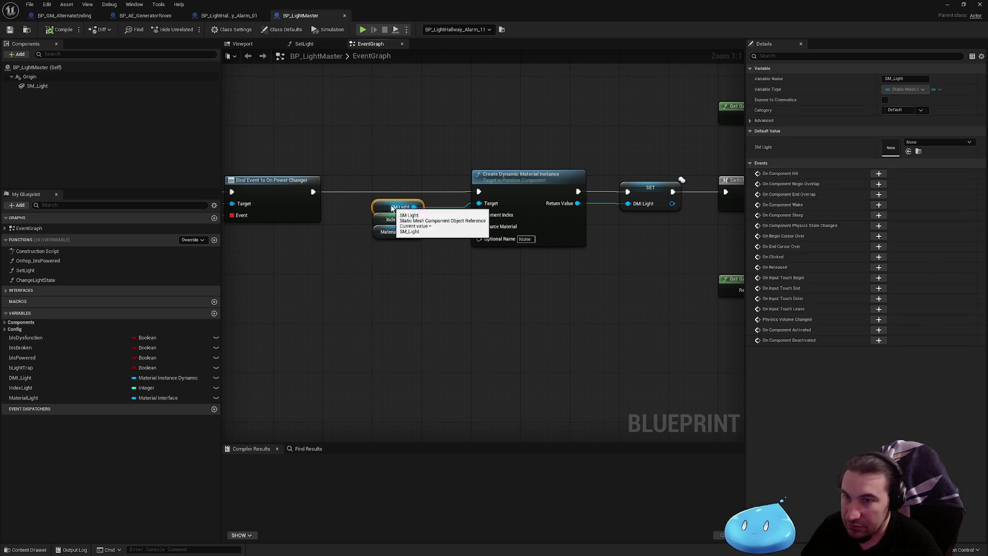
# - Set the alarm blueprint's Index Light class default to 0 and return to the level editor
pyautogui.click(345, 16)
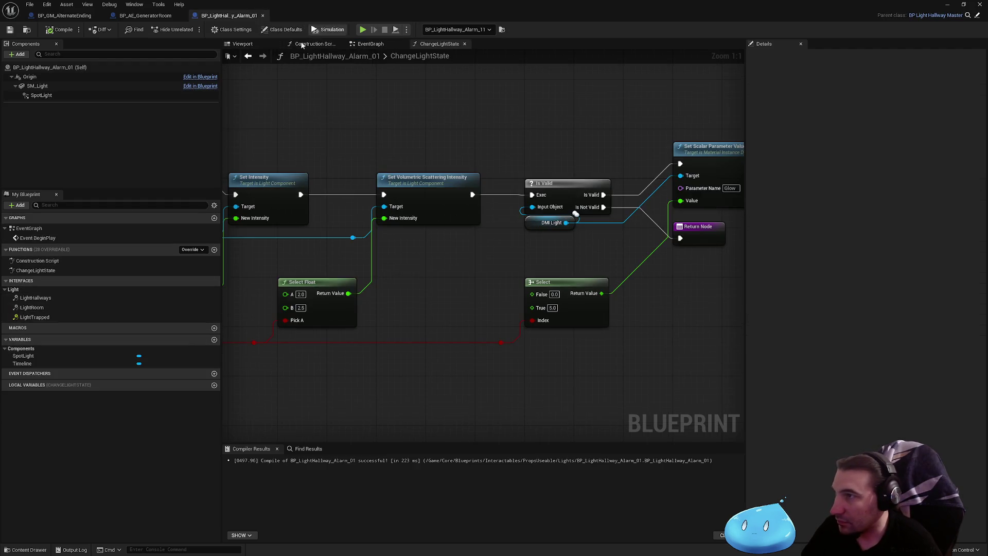
pyautogui.click(285, 29)
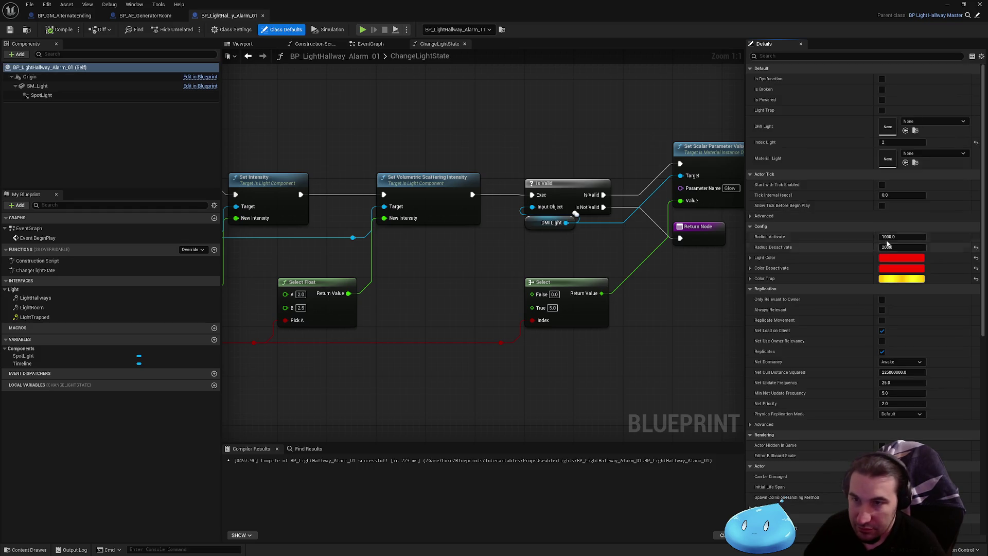
pyautogui.click(901, 142)
pyautogui.write('0')
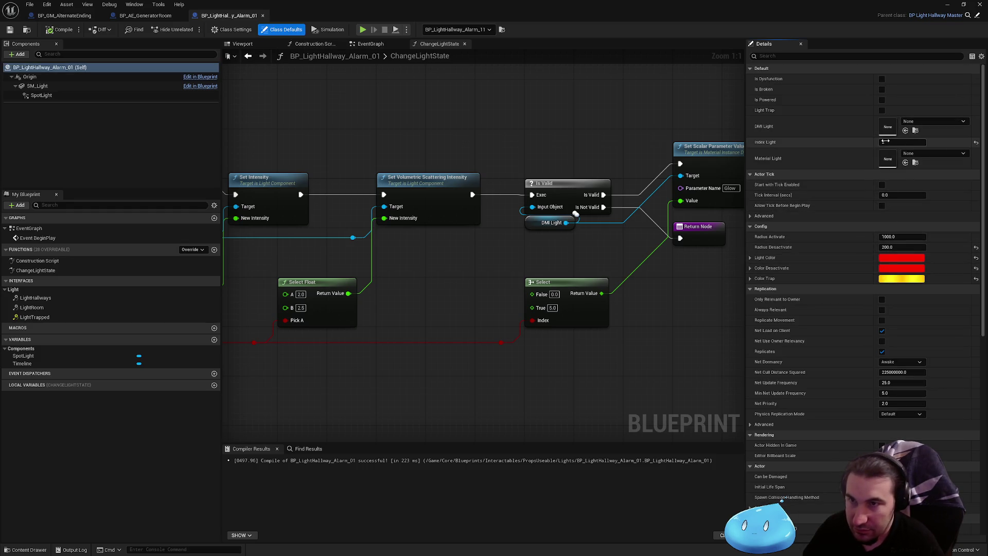
pyautogui.press('Return')
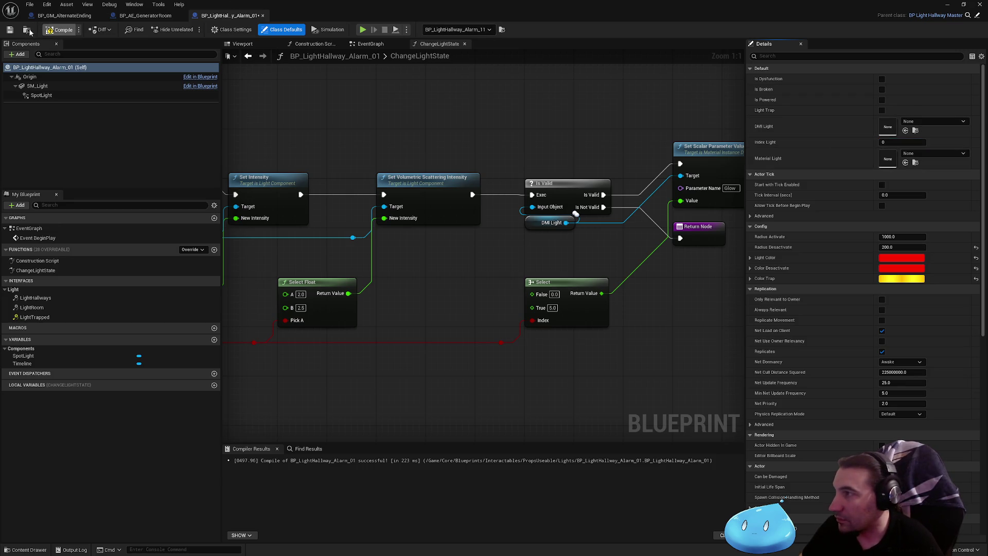
pyautogui.click(27, 29)
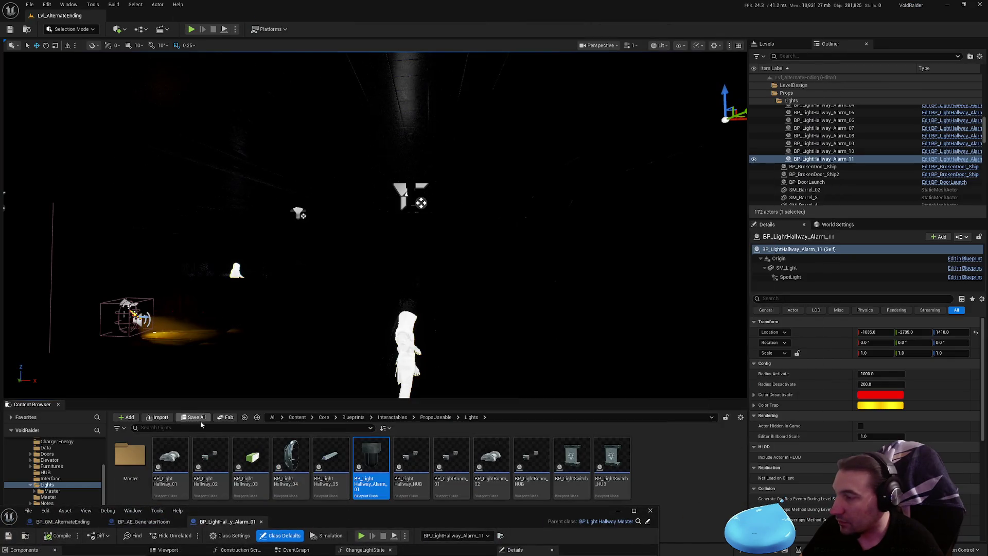
pyautogui.hotkey('alt', 'p')
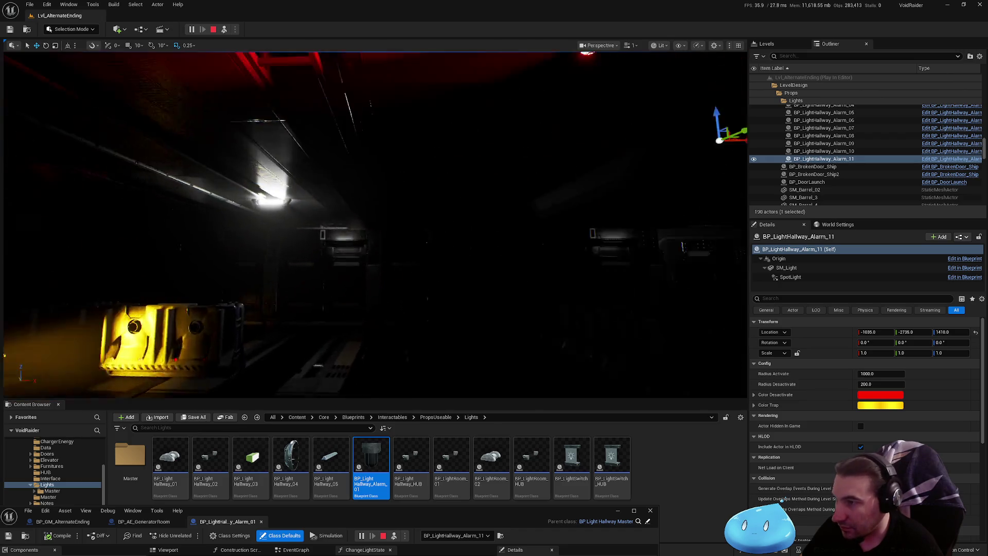
pyautogui.press('F8')
pyautogui.press('f')
pyautogui.scroll(-3, 391, 219)
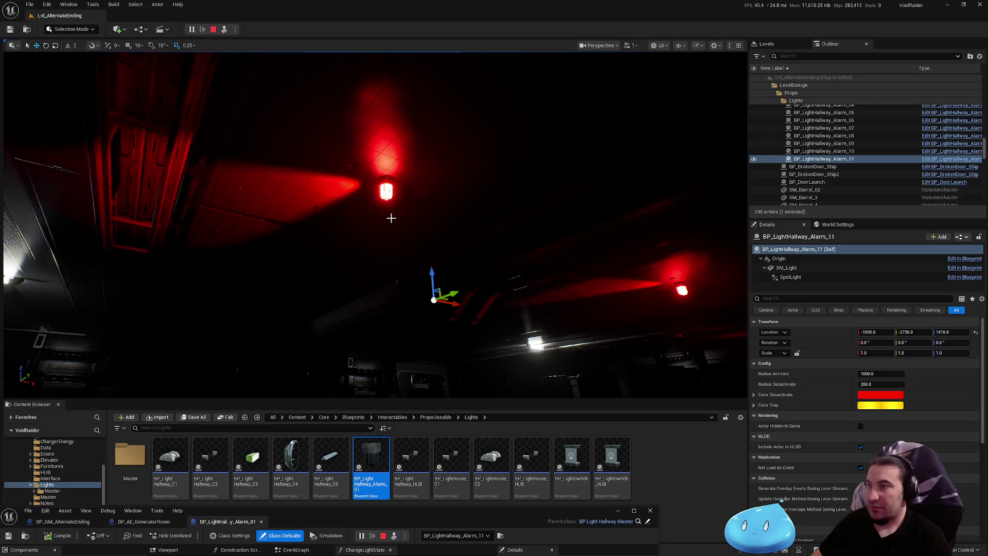
pyautogui.click(389, 217)
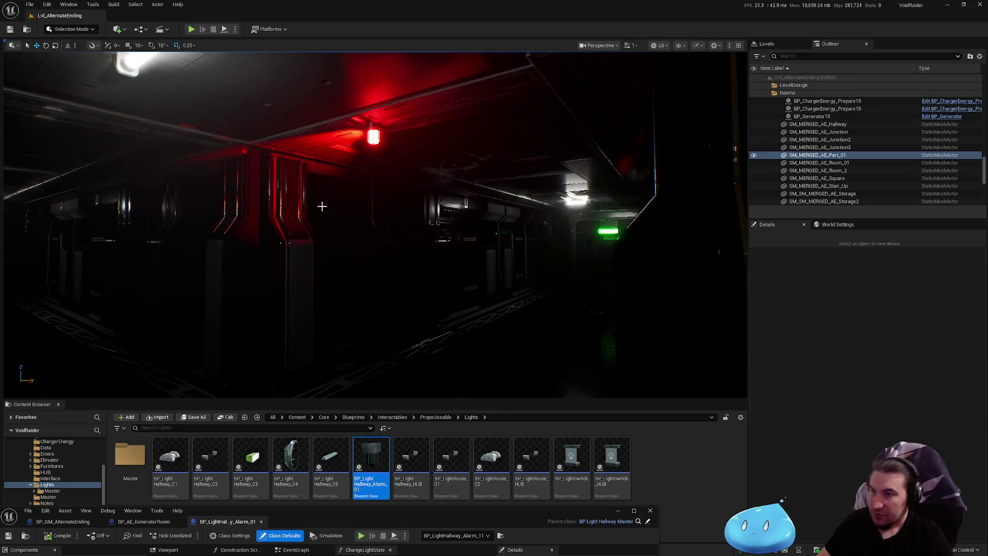
# - Stop the play test, close the Blueprint editor, and browse Interactables then Blueprints in Content Browser
pyautogui.press('Escape')
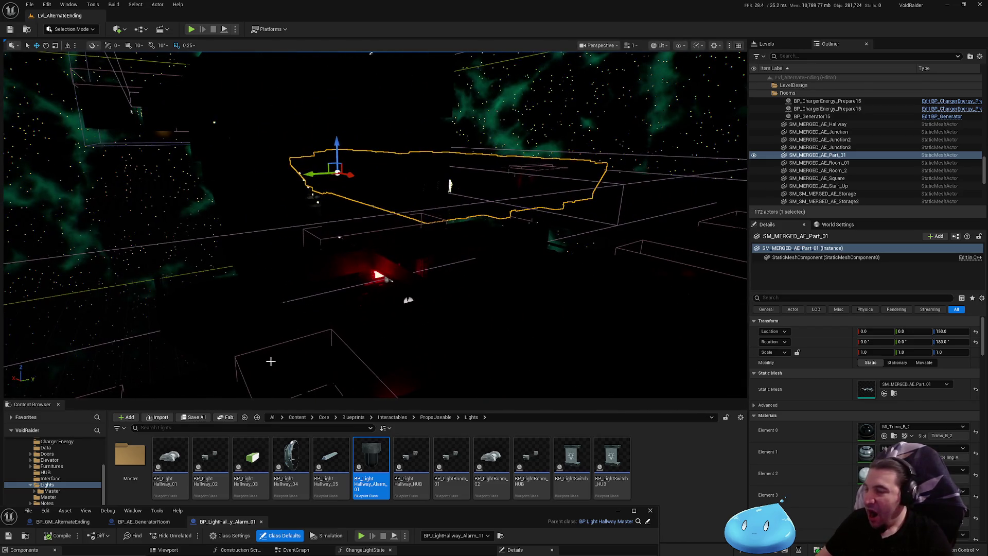
pyautogui.click(650, 511)
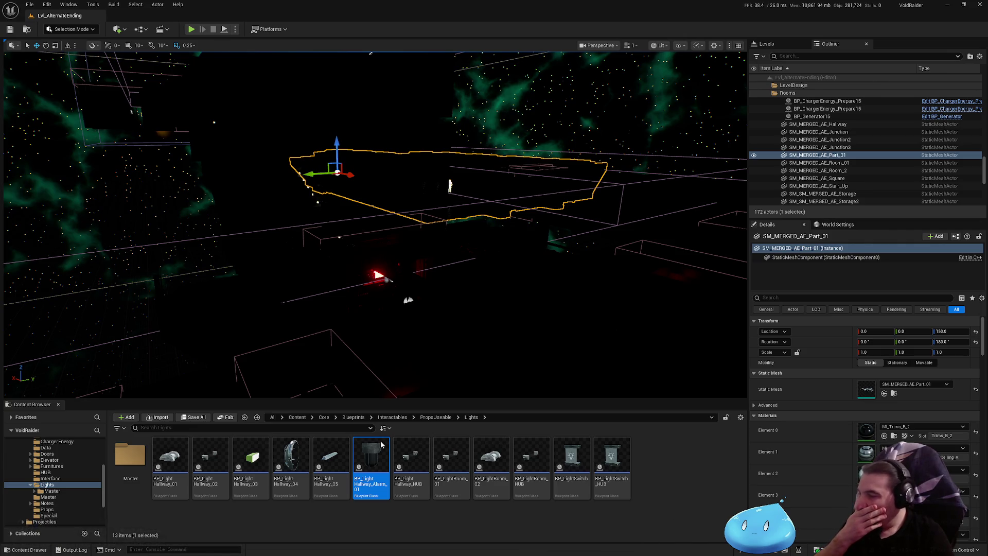
pyautogui.scroll(3, 51, 479)
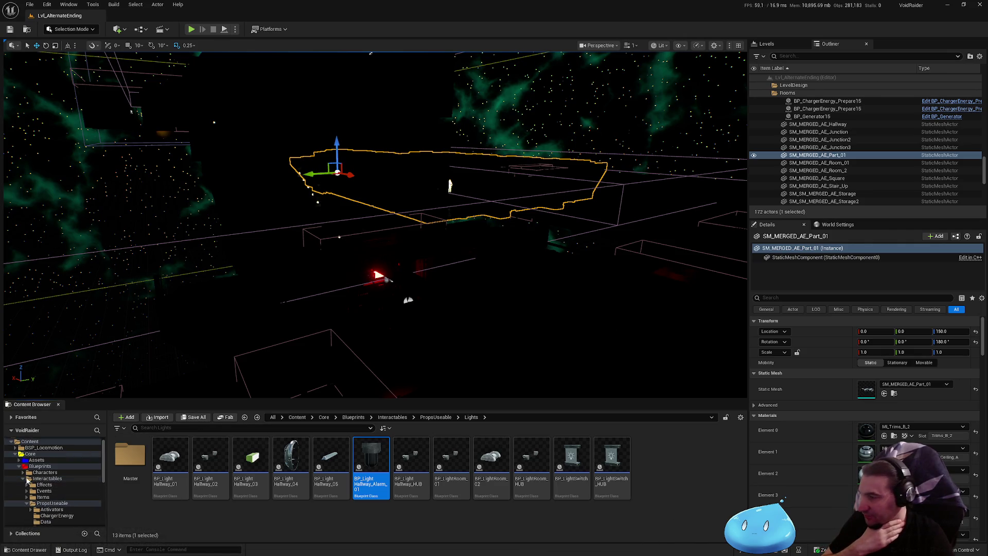
pyautogui.click(23, 477)
pyautogui.click(21, 467)
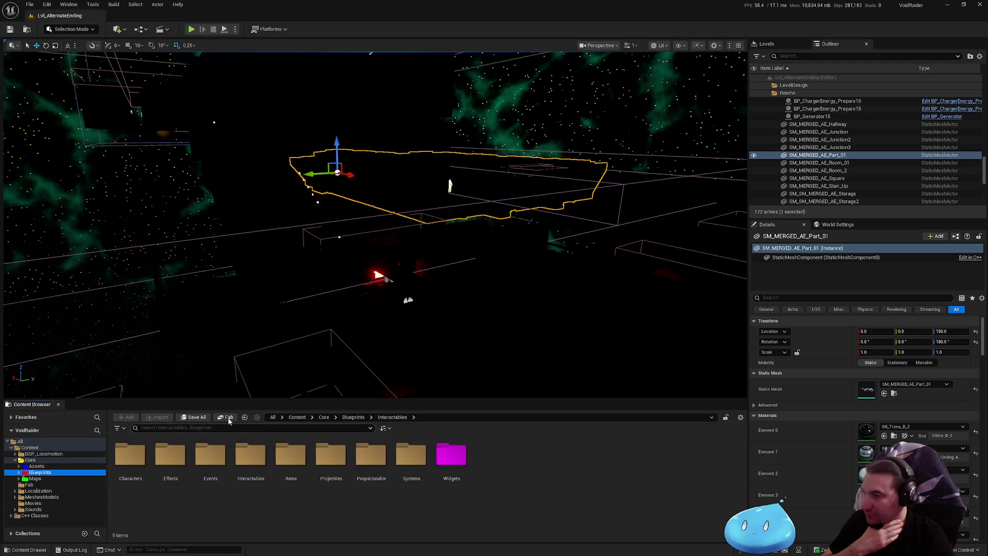
# - Fly the camera into the room and collapse the Lights folder in the outliner
pyautogui.moveTo(470, 247); pyautogui.dragTo(470, 247)
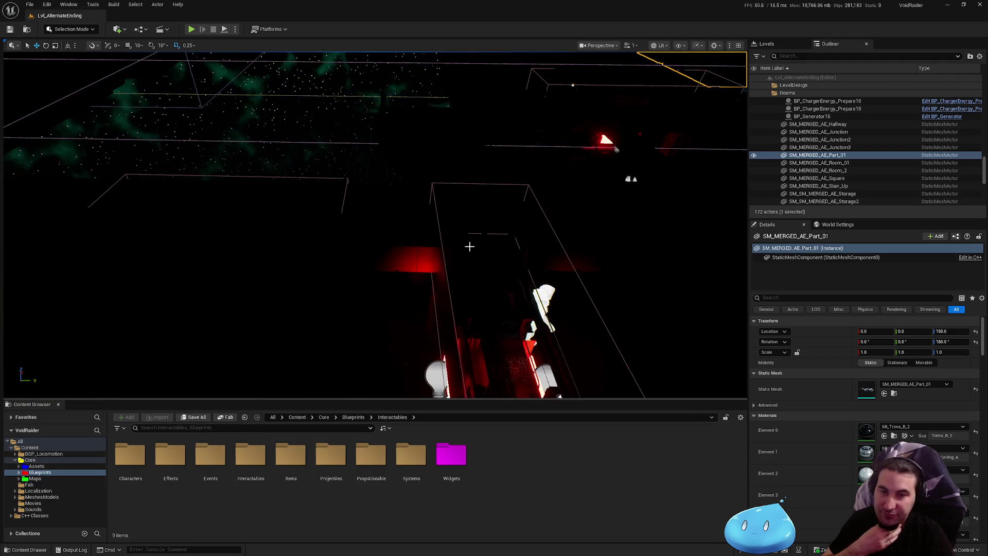
pyautogui.press('super')
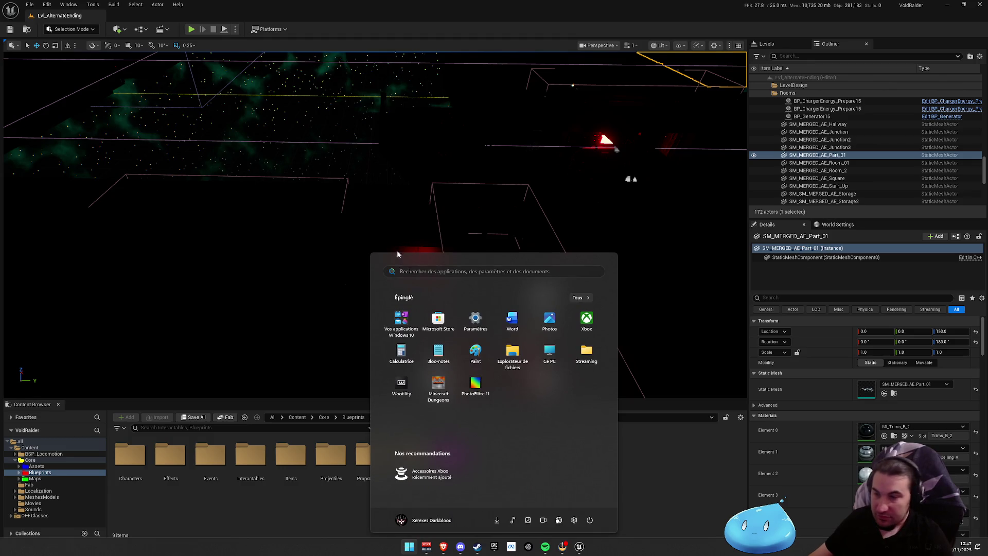
pyautogui.moveTo(561, 546)
pyautogui.moveTo(668, 333); pyautogui.dragTo(463, 319)
pyautogui.scroll(5, 827, 158)
pyautogui.scroll(-4, 824, 160)
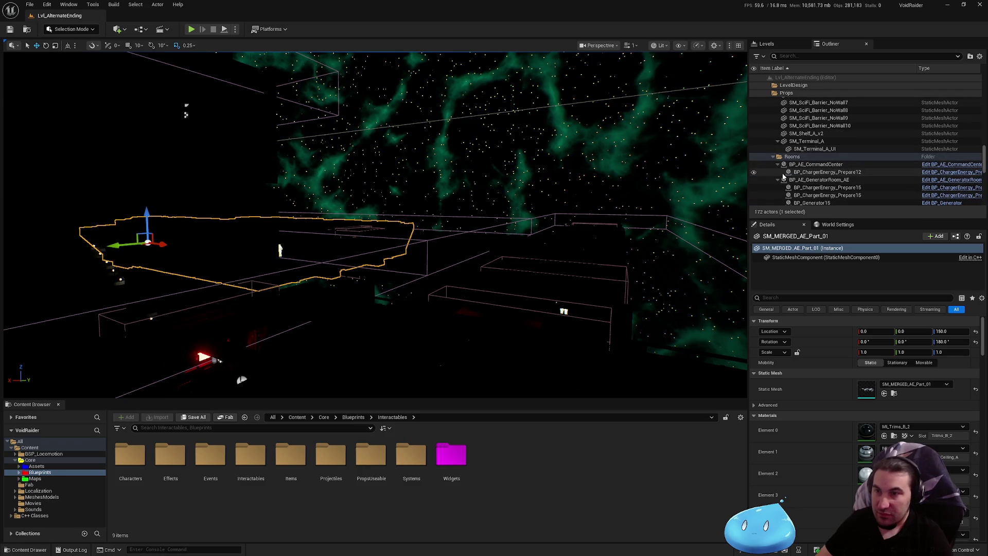
pyautogui.scroll(-10, 781, 176)
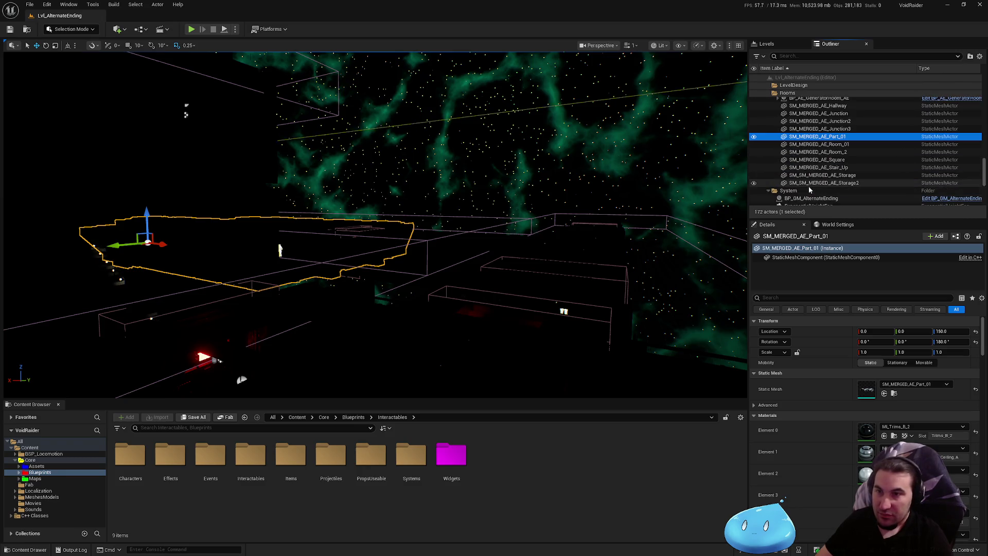
pyautogui.scroll(10, 793, 164)
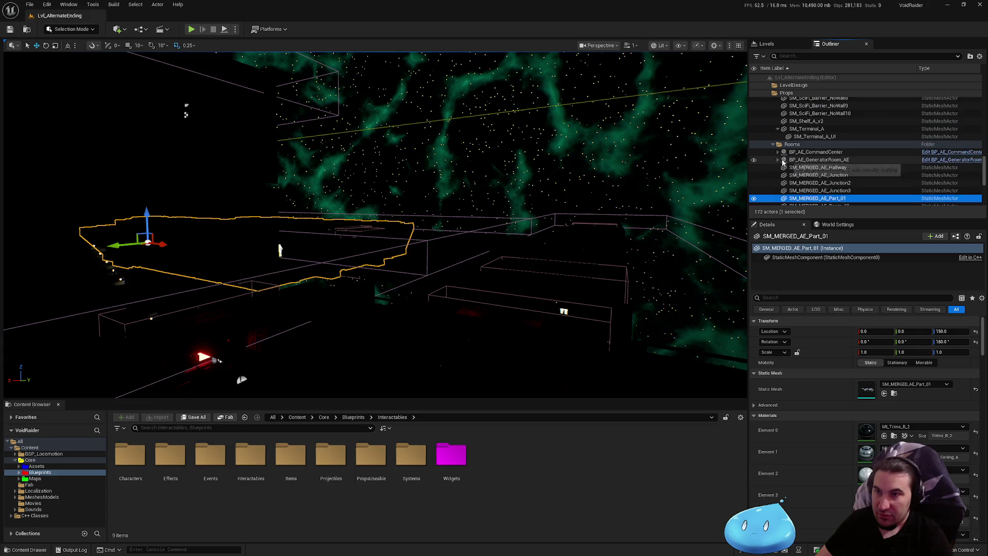
pyautogui.scroll(8, 812, 167)
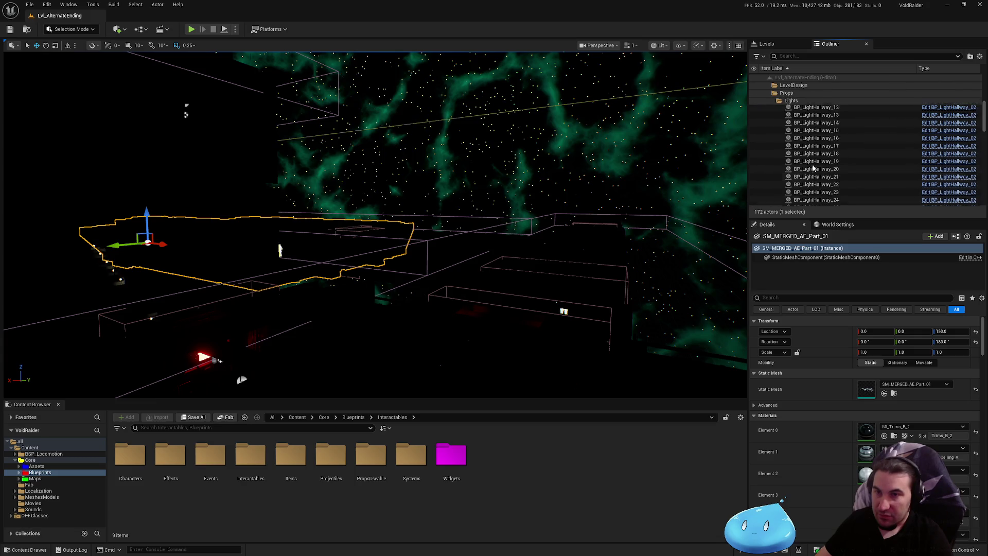
pyautogui.click(778, 132)
# - Collapse Props and LevelDesign, and move BP_Terminal_GM_AE and BP_CollisionBlockPlayerOnly into System
pyautogui.click(773, 109)
pyautogui.click(768, 93)
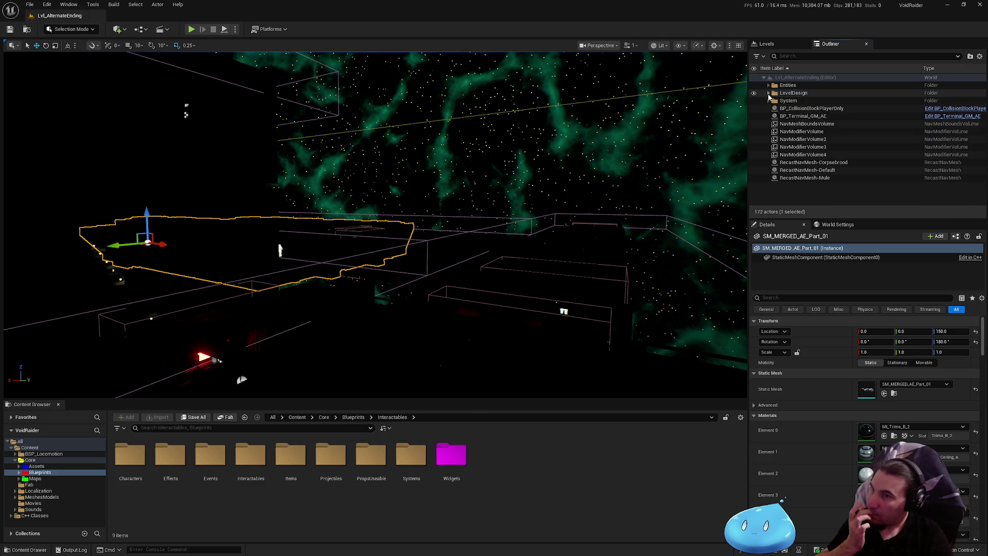
pyautogui.moveTo(566, 196)
pyautogui.mouseDown()
pyautogui.moveTo(606, 183)
pyautogui.moveTo(566, 247)
pyautogui.moveTo(617, 170)
pyautogui.mouseUp()
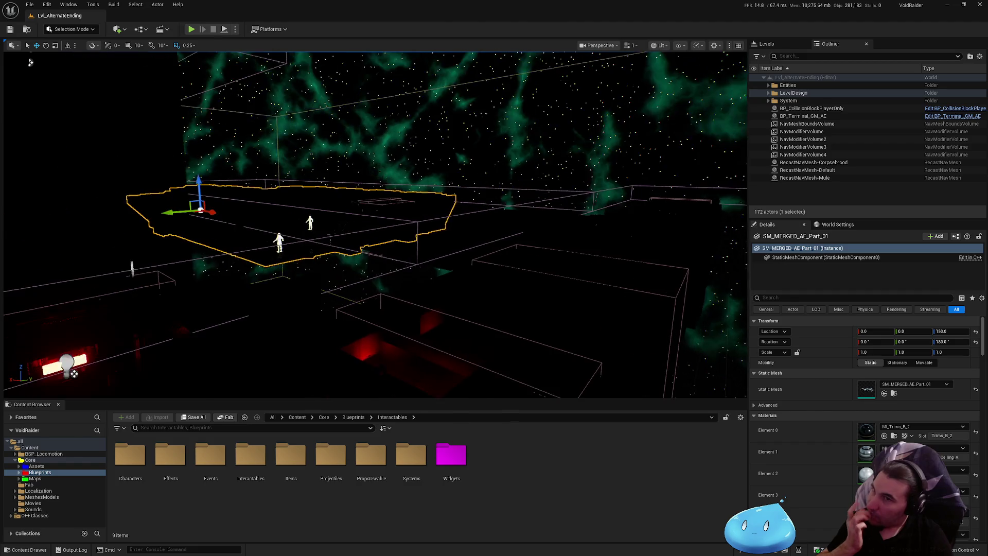
pyautogui.click(810, 116)
pyautogui.keyDown('ctrl'); pyautogui.click(816, 108); pyautogui.keyUp('ctrl')
pyautogui.moveTo(817, 109)
pyautogui.mouseDown()
pyautogui.moveTo(781, 106)
pyautogui.moveTo(788, 102)
pyautogui.mouseUp()
# - Move the four NavModifierVolumes into System inside a new BlockNavMeshRoof folder
pyautogui.click(824, 144)
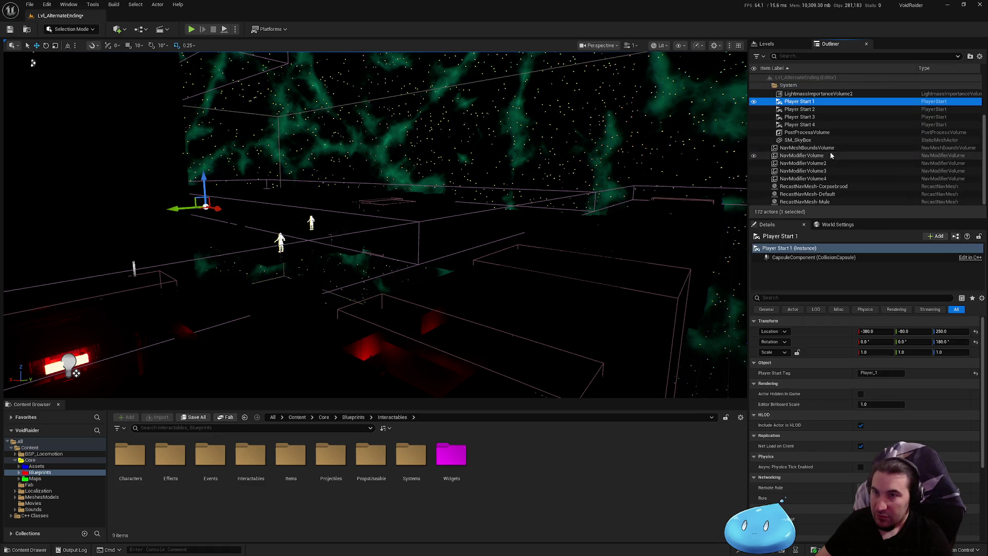
pyautogui.click(831, 156)
pyautogui.keyDown('shift'); pyautogui.click(808, 178); pyautogui.keyUp('shift')
pyautogui.scroll(1, 821, 169)
pyautogui.moveTo(820, 169)
pyautogui.mouseDown()
pyautogui.moveTo(793, 87)
pyautogui.moveTo(789, 101)
pyautogui.mouseUp()
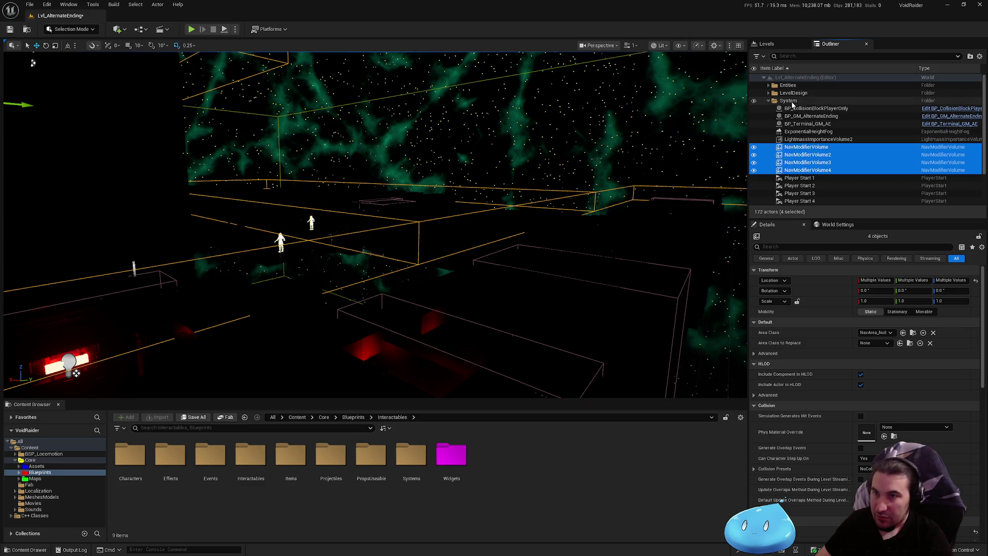
pyautogui.click(970, 56)
pyautogui.write('BlockNavMeshR')
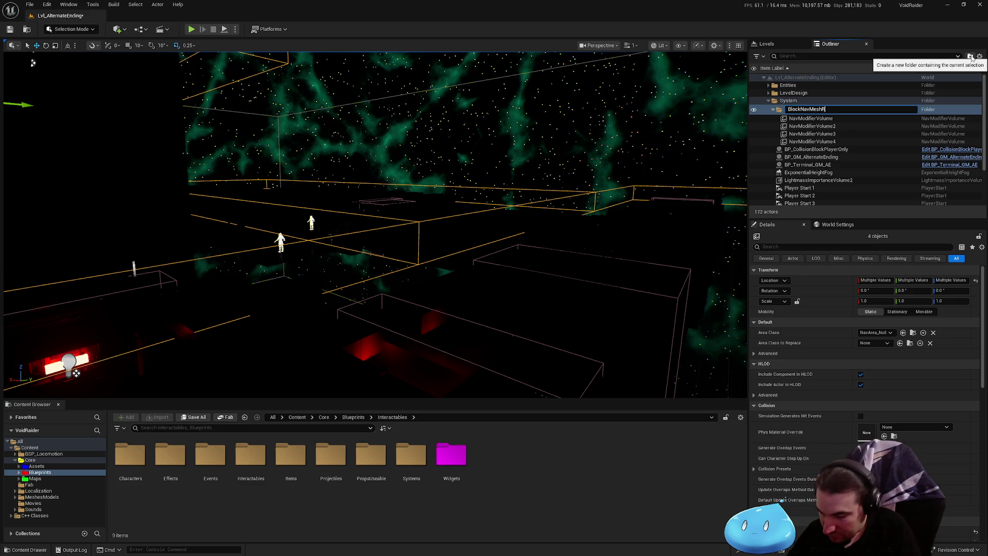
pyautogui.write('oof')
pyautogui.press('Return')
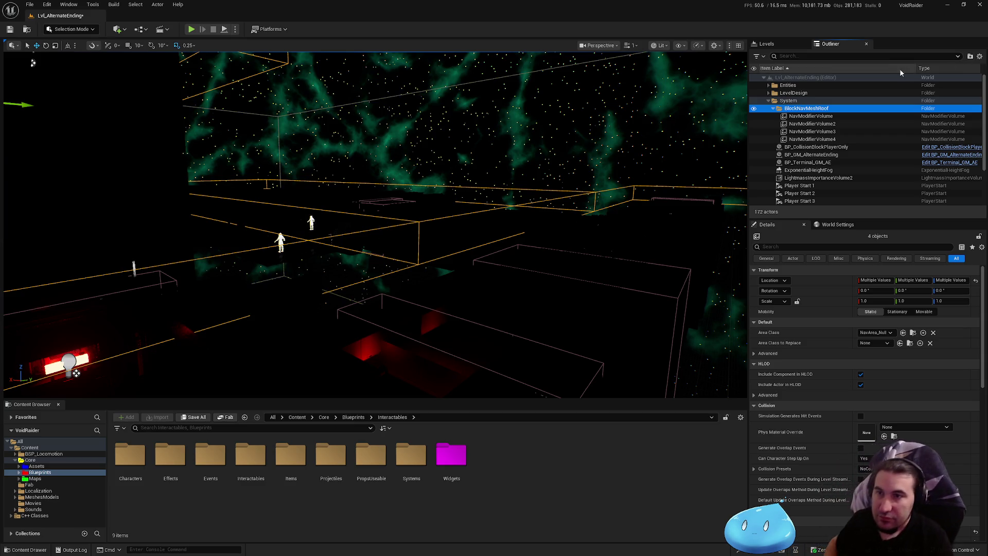
pyautogui.click(774, 109)
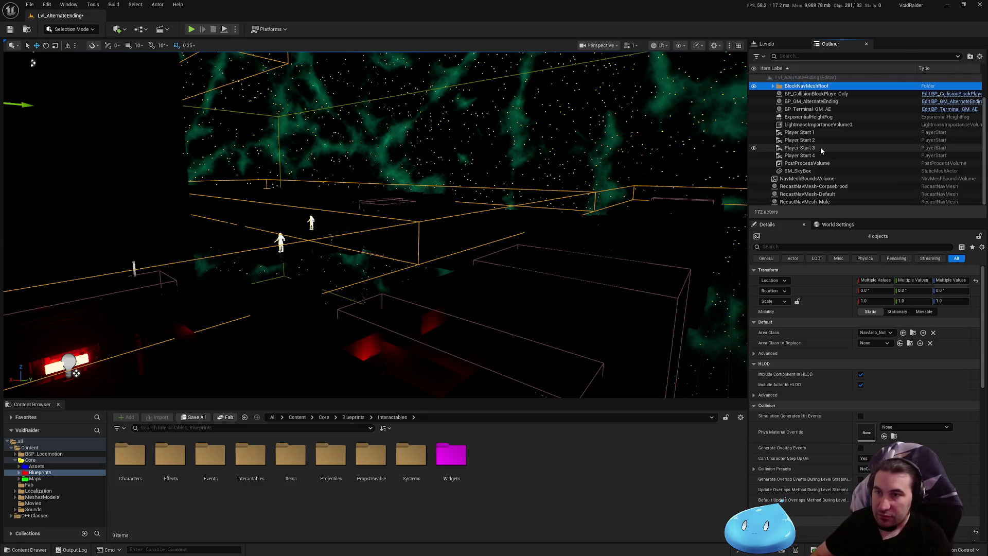
pyautogui.doubleClick(767, 101)
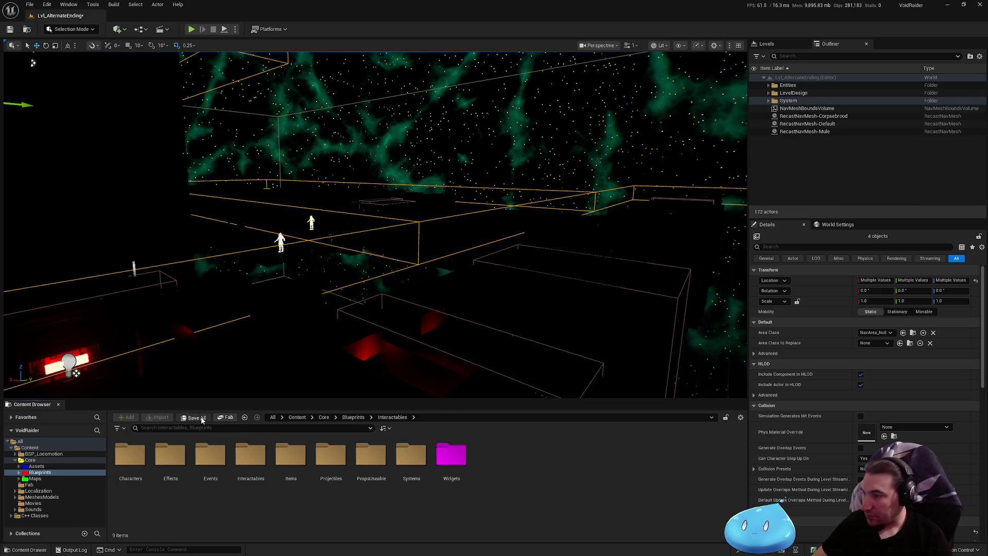
# - Save the Lvl_AlternateEnding level and switch the viewport to Unlit
pyautogui.click(194, 418)
pyautogui.click(575, 370)
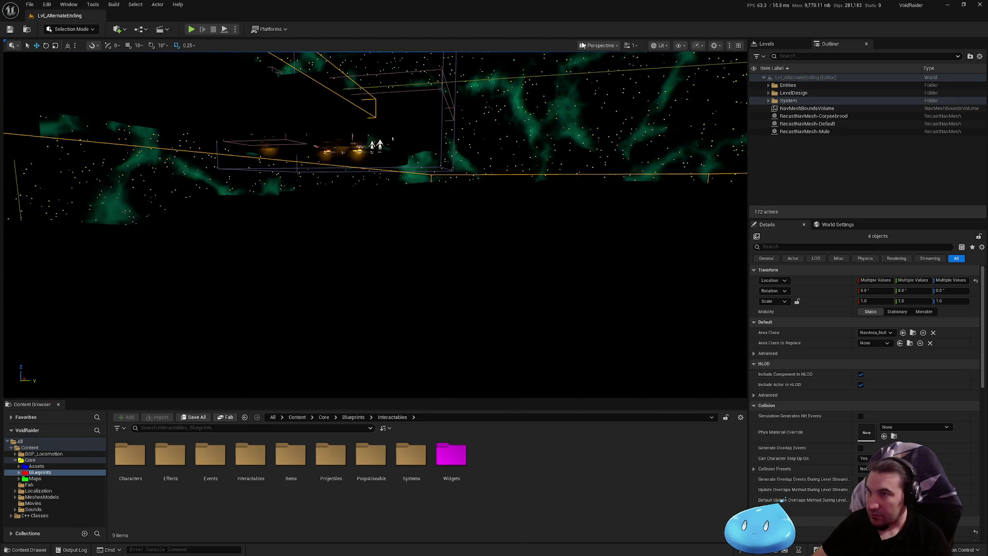
pyautogui.click(660, 45)
pyautogui.click(675, 84)
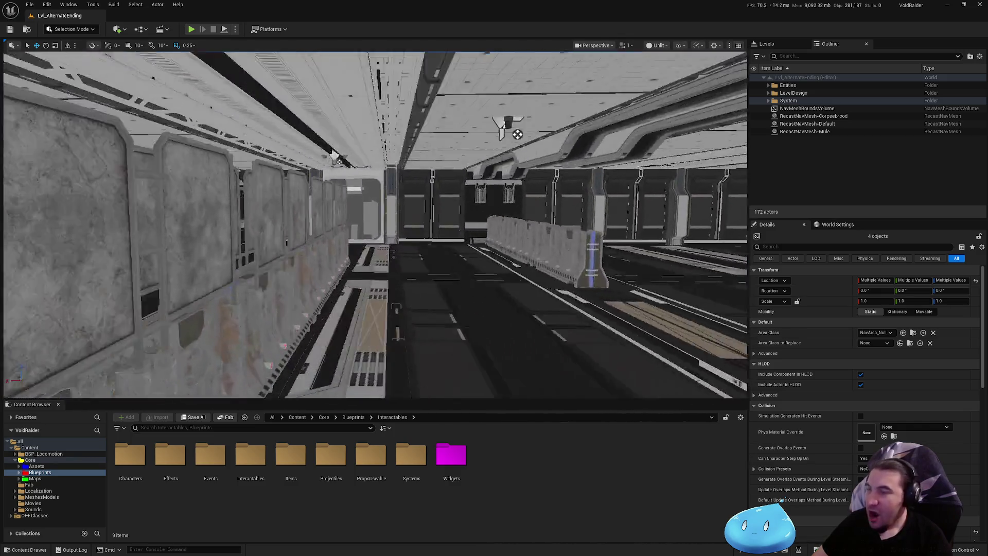
# - Turn the viewport camera to face the corridor's long row of grey wall panels
pyautogui.moveTo(516, 224); pyautogui.dragTo(515, 225)
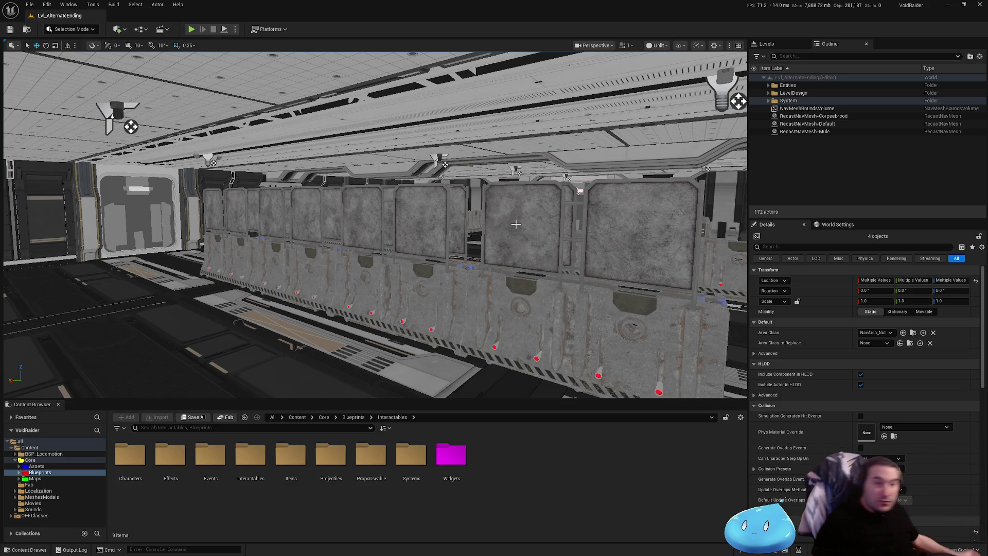
pyautogui.press('super')
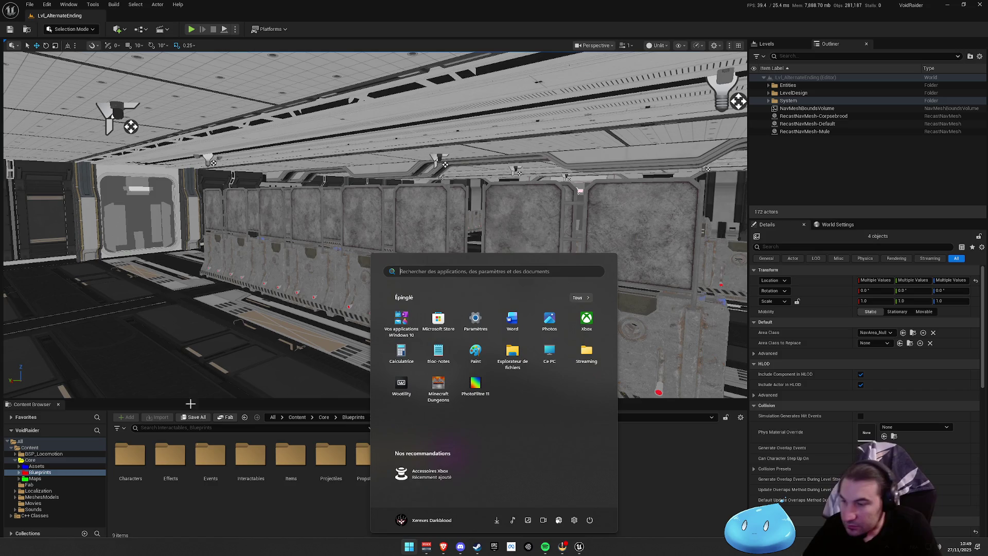
pyautogui.press('super')
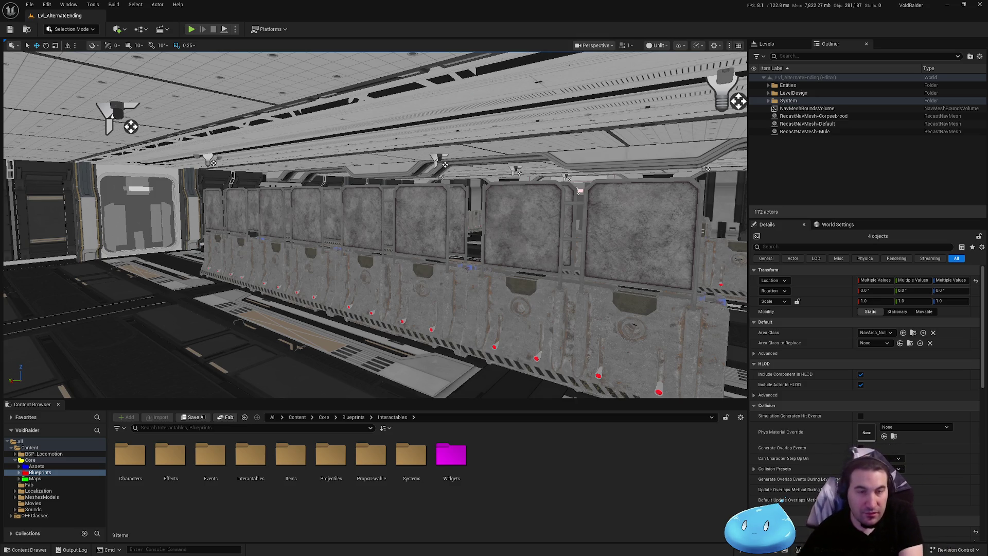
pyautogui.click(409, 547)
pyautogui.moveTo(434, 547)
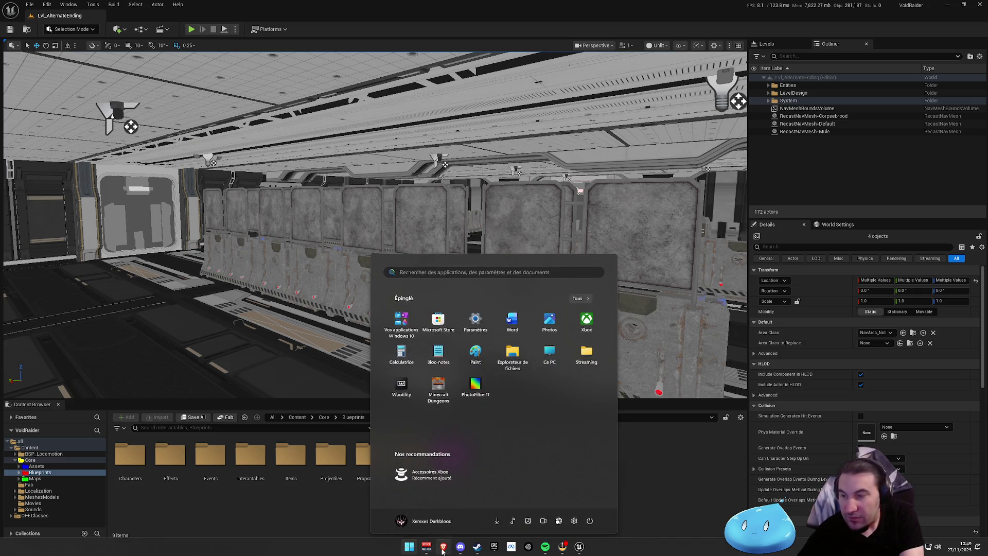
pyautogui.press('super')
pyautogui.press('super')
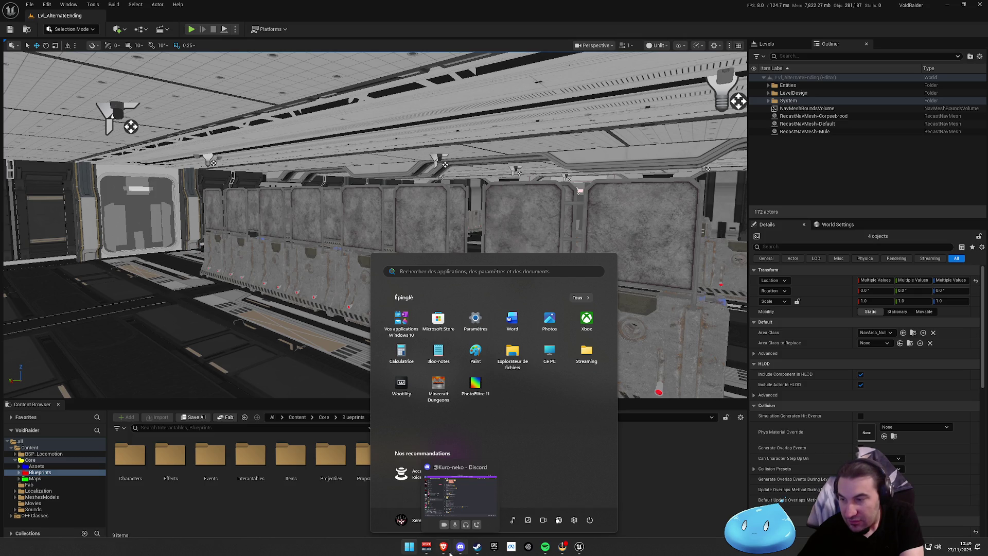
pyautogui.press('super')
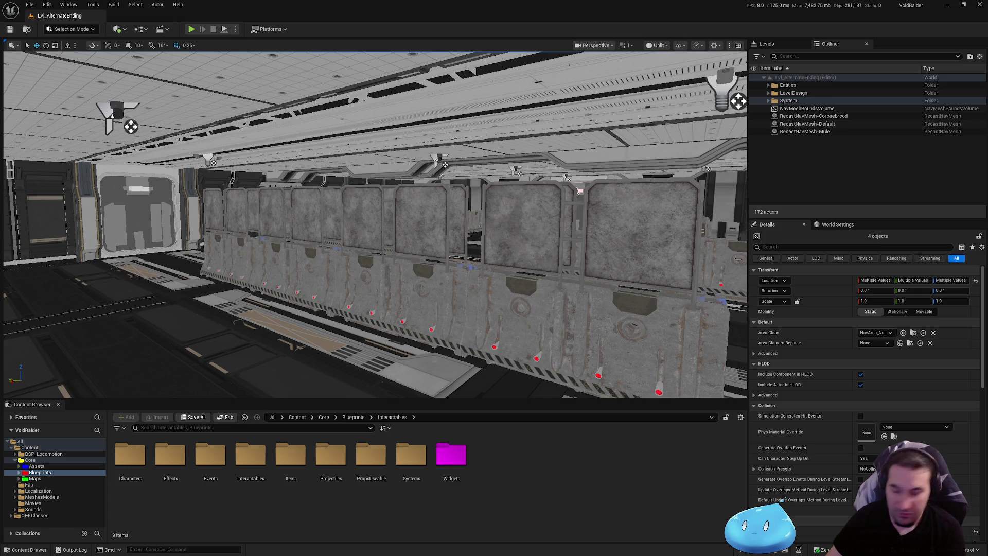
# - Return to the LvL_AlternateEnding editor and pan the view toward the side wall lights
pyautogui.hotkey('alt', 'Tab')
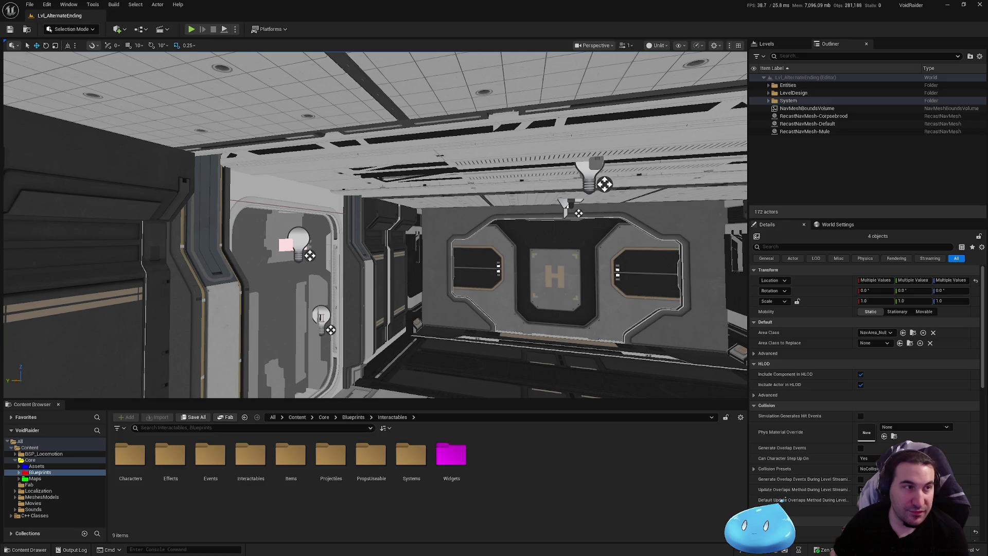
pyautogui.moveTo(607, 258); pyautogui.dragTo(514, 237)
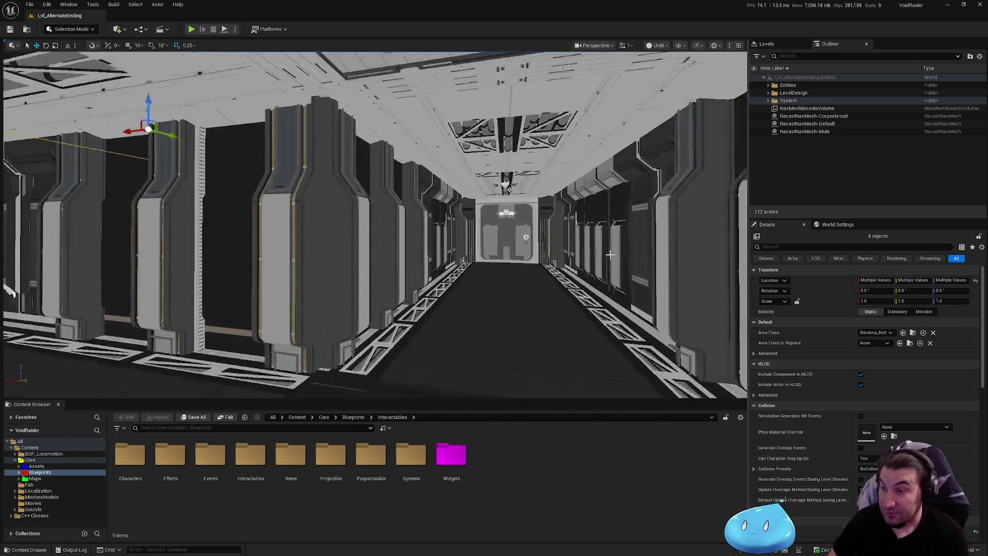
# - Fly down the corridor to the round bridge platform and focus the selected volume by the terminal
pyautogui.moveTo(610, 254); pyautogui.dragTo(607, 242)
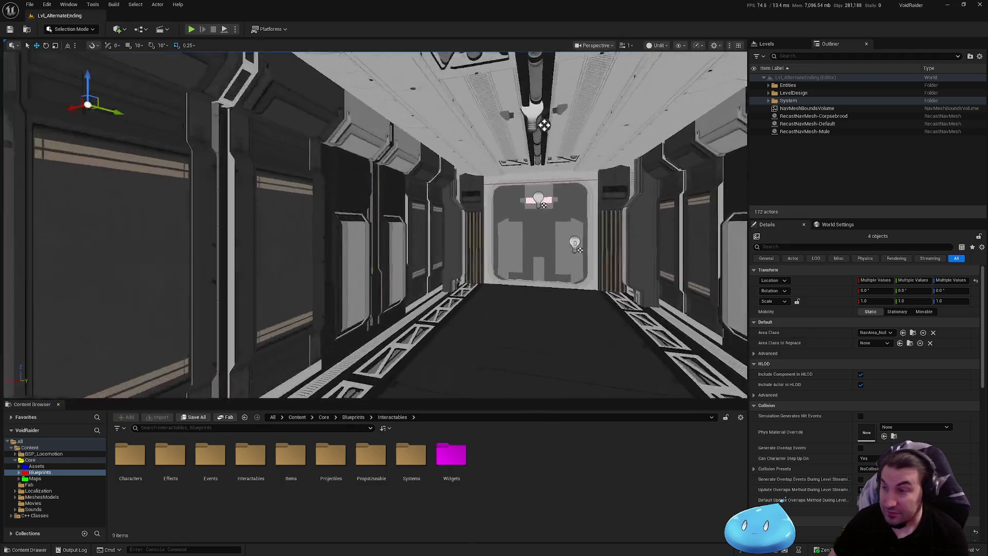
pyautogui.moveTo(544, 124); pyautogui.dragTo(544, 93)
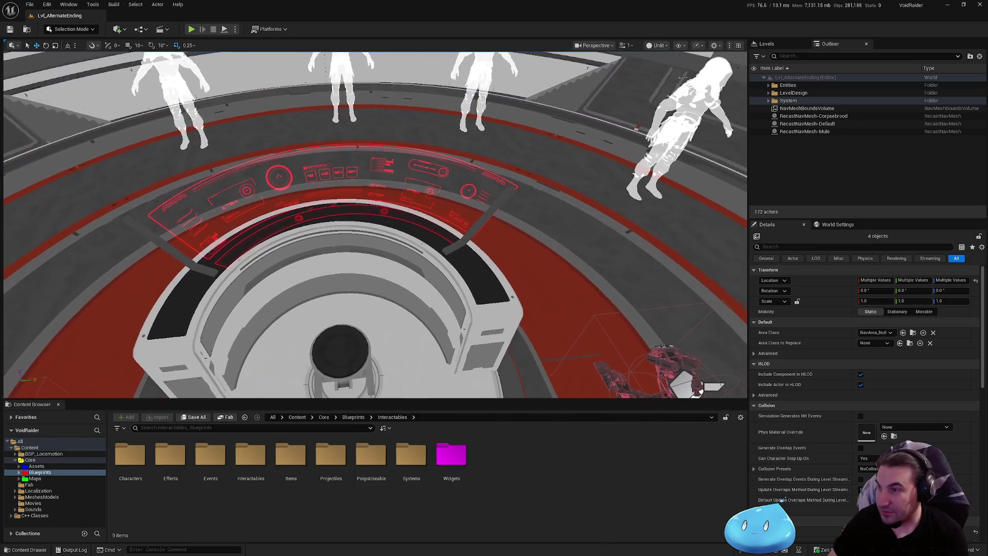
pyautogui.moveTo(374, 225); pyautogui.dragTo(309, 206)
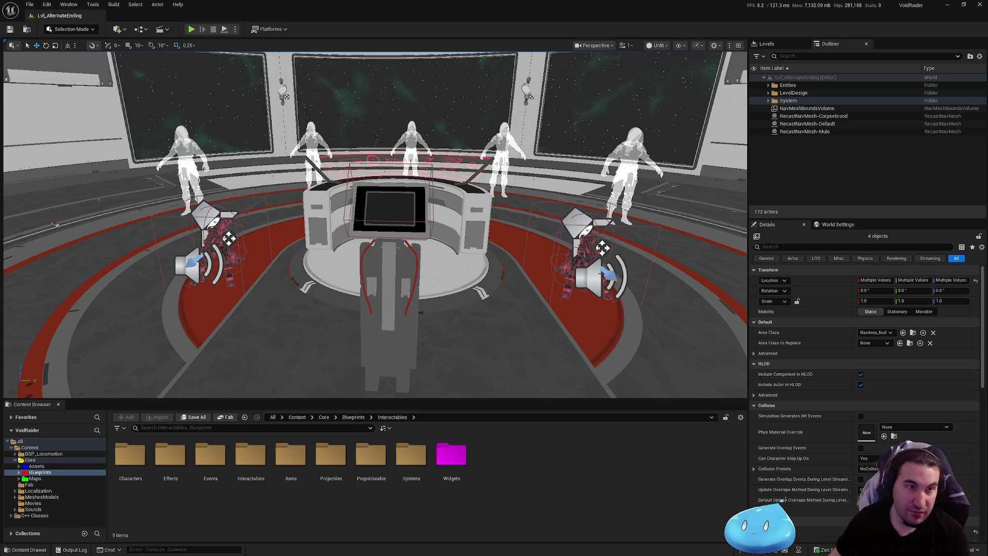
pyautogui.press('f')
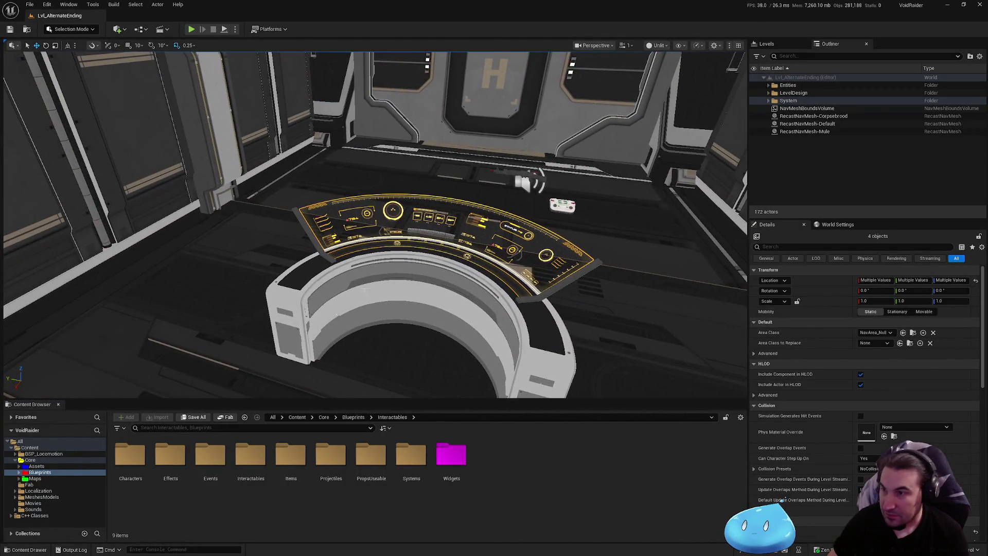
# - Delete the SM_Terminal_A console together with its SM_Terminal_A_UI screen
pyautogui.click(352, 277)
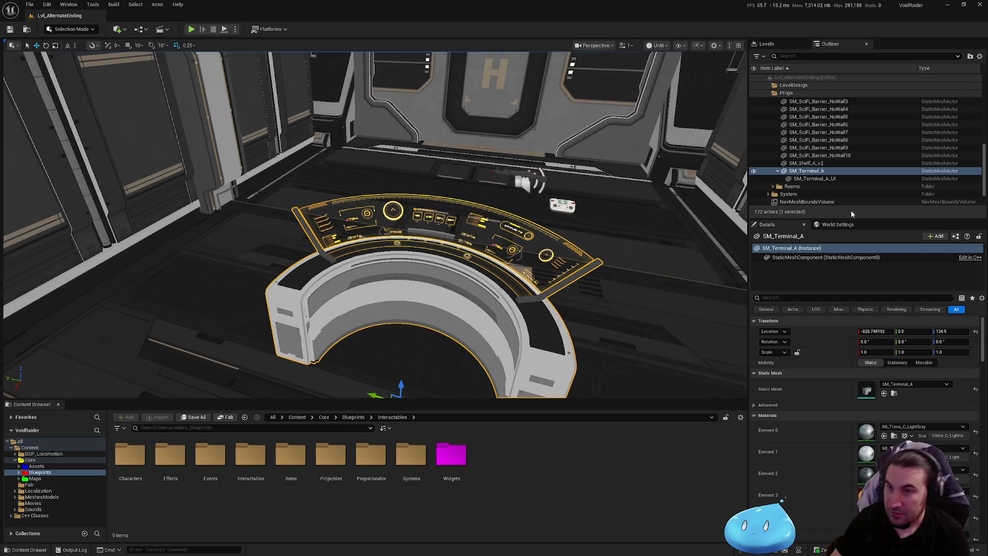
pyautogui.keyDown('ctrl'); pyautogui.click(815, 179); pyautogui.keyUp('ctrl')
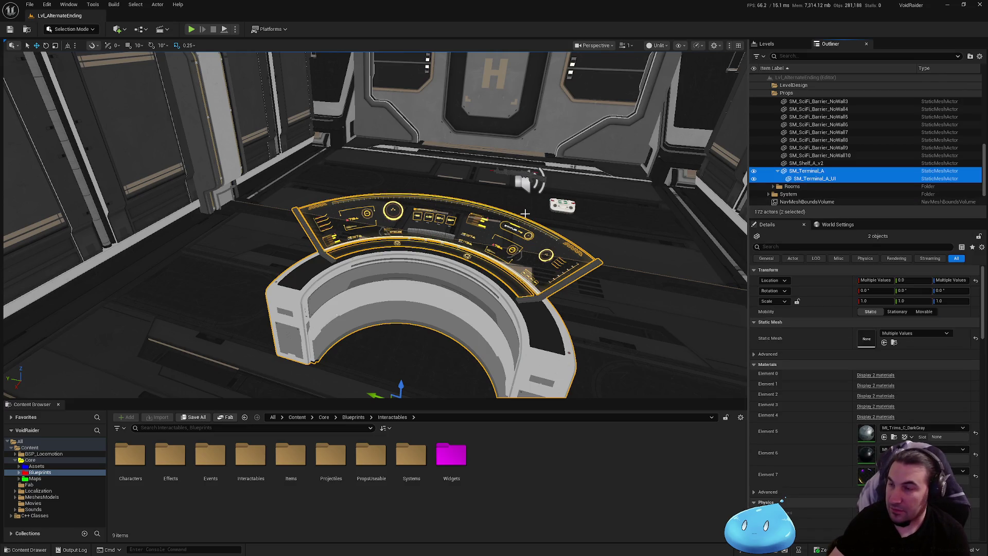
pyautogui.press('Delete')
# - Save all changes to LVL_AlternateEnding, now at 170 actors
pyautogui.click(193, 417)
pyautogui.click(556, 367)
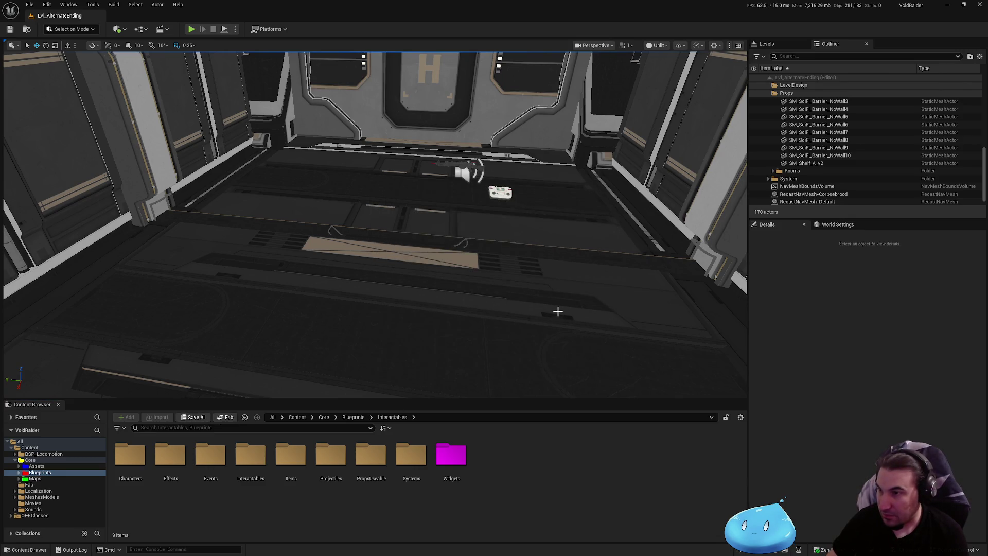
pyautogui.moveTo(498, 287)
pyautogui.mouseDown()
pyautogui.moveTo(498, 247)
pyautogui.moveTo(473, 170)
pyautogui.moveTo(514, 216)
pyautogui.moveTo(498, 289)
pyautogui.mouseUp()
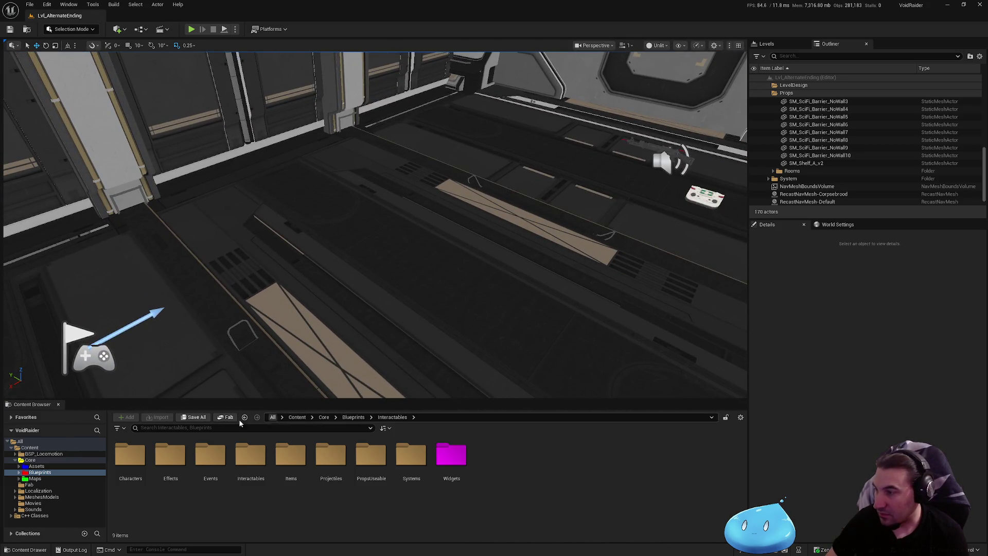
# - Browse Interactables > PropsUseable and look at the BP_Terminal_Command_Ship blueprint
pyautogui.doubleClick(251, 463)
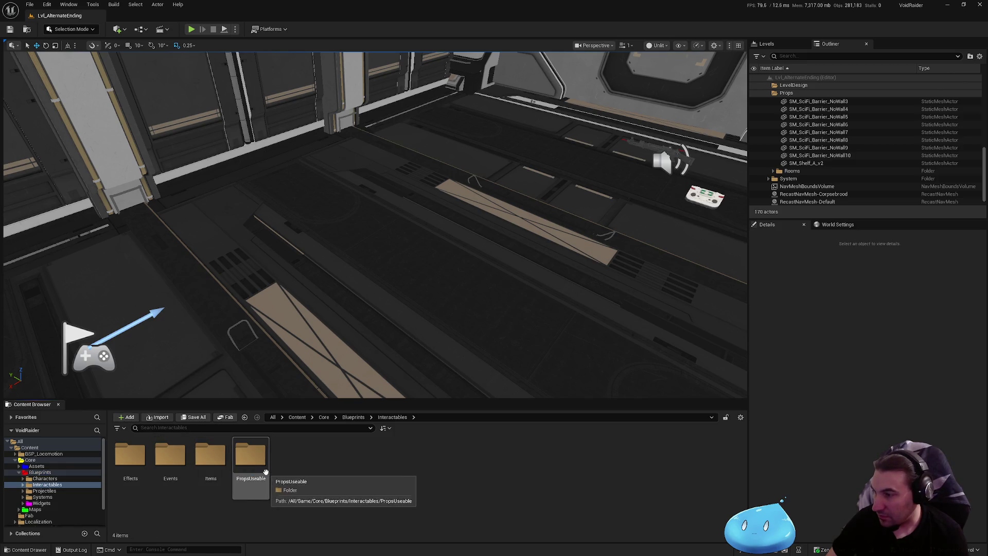
pyautogui.doubleClick(251, 463)
pyautogui.click(489, 484)
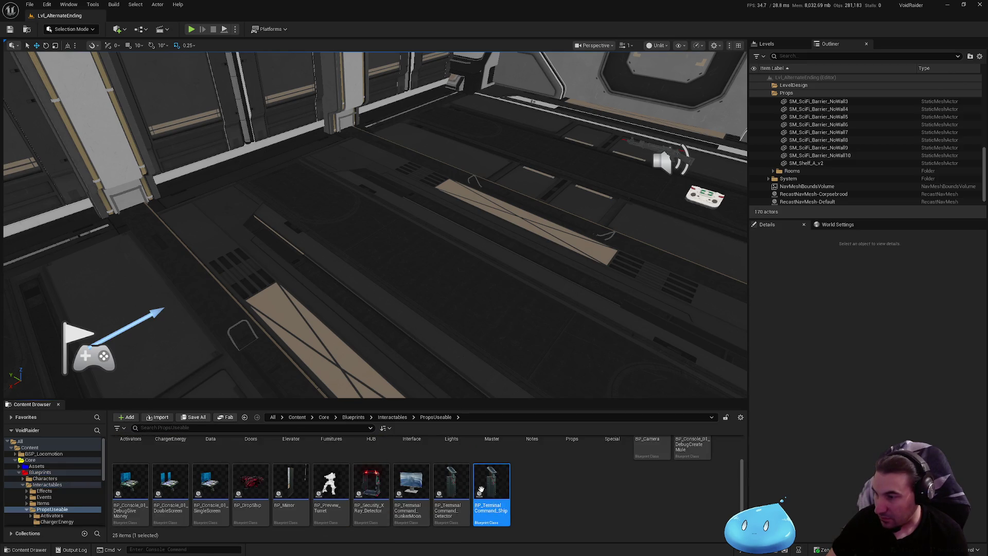
pyautogui.scroll(2, 592, 504)
pyautogui.scroll(-1, 613, 512)
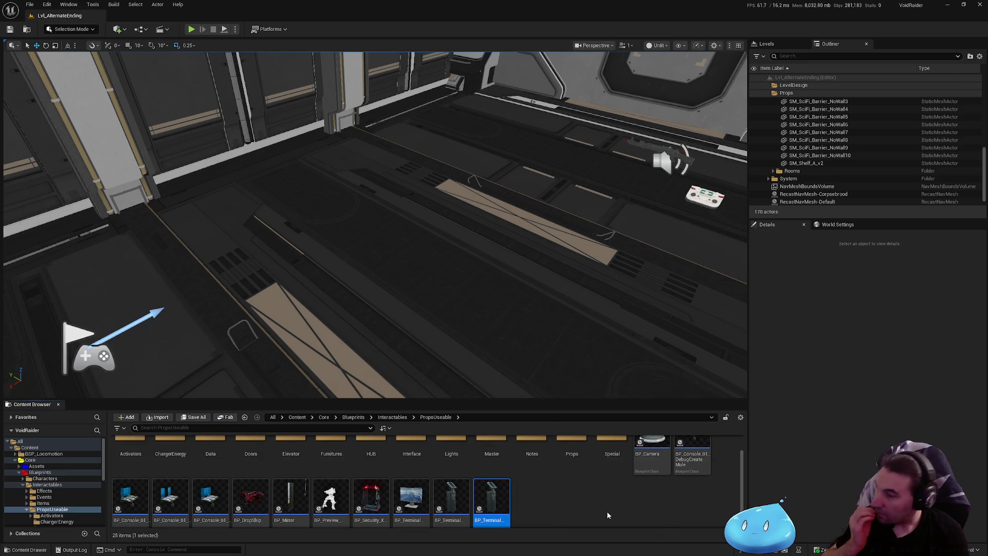
pyautogui.scroll(-2, 30, 497)
pyautogui.click(28, 499)
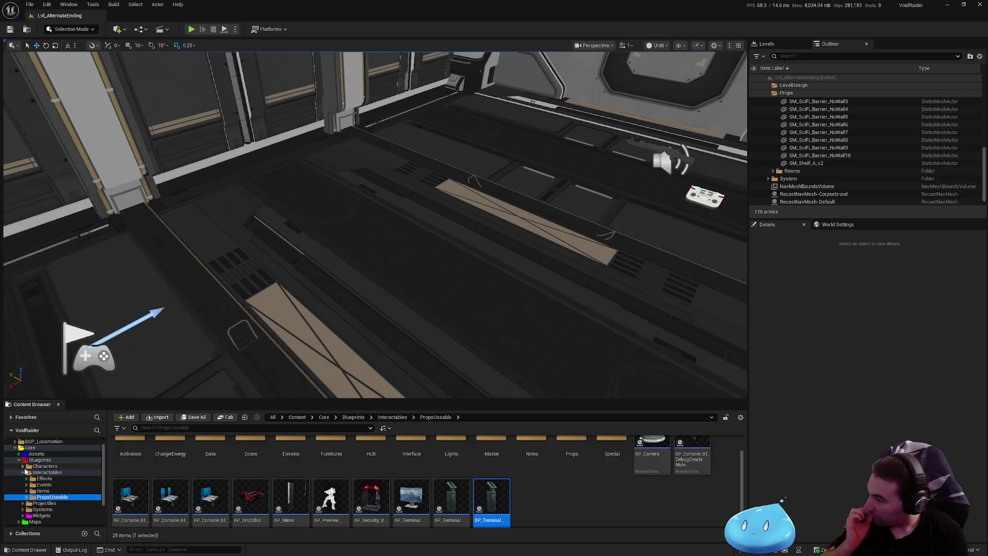
# - Navigate Systems > GameModes > AlternateEnding and select BP_Terminal_GM_AE
pyautogui.doubleClick(47, 472)
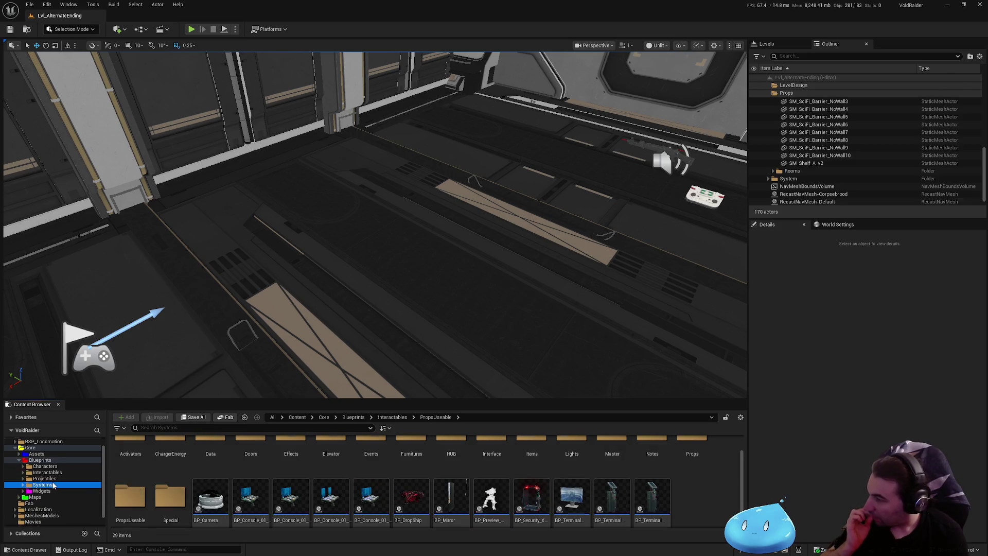
pyautogui.click(42, 485)
pyautogui.doubleClick(170, 460)
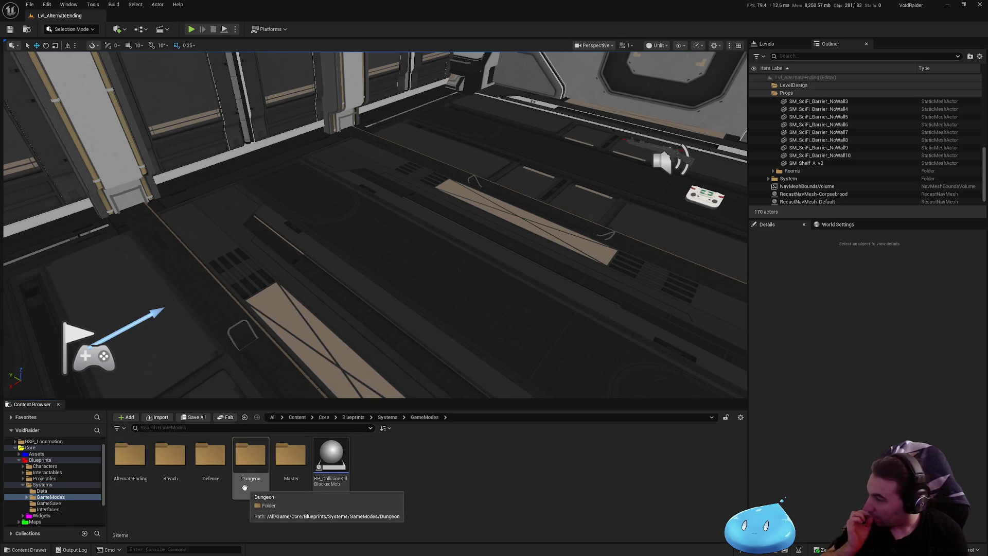
pyautogui.doubleClick(202, 479)
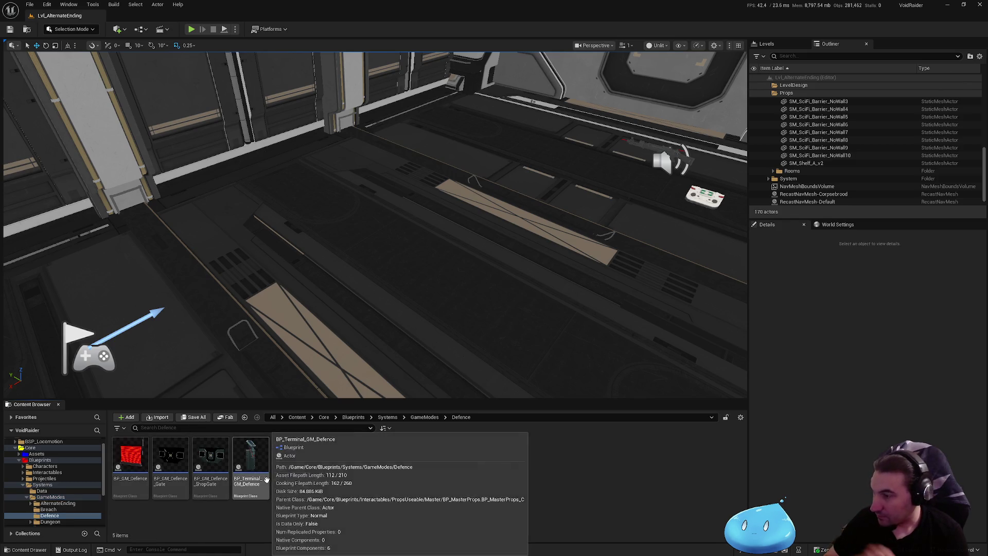
pyautogui.hotkey('alt', 'Left')
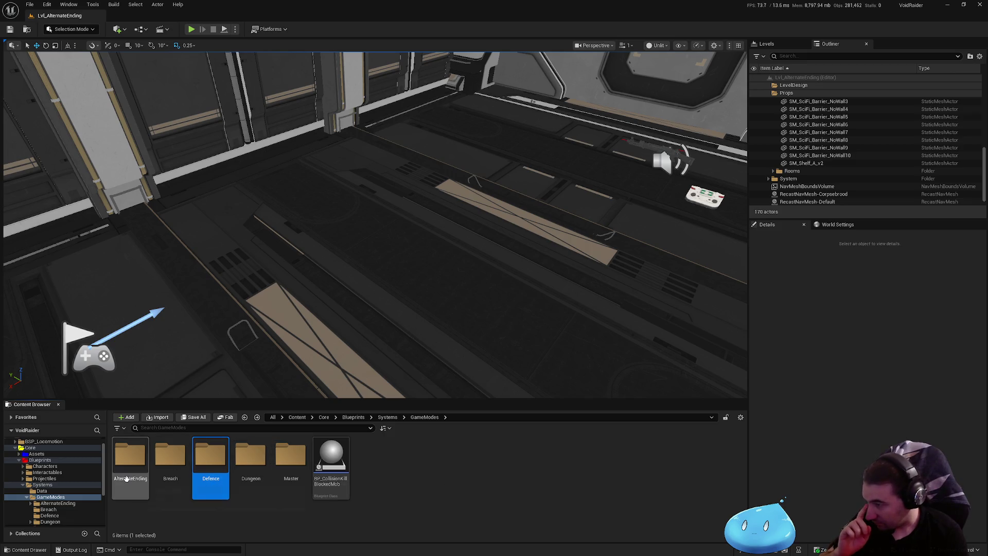
pyautogui.doubleClick(130, 457)
pyautogui.click(254, 494)
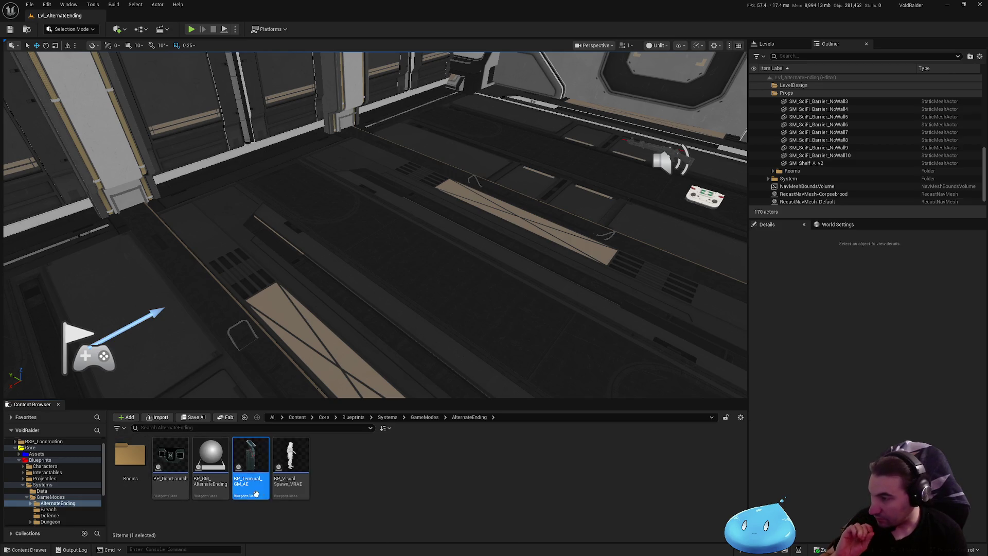
# - Duplicate BP_Terminal_GM_AE and rename the copy, inserting '_Landh' into its name
pyautogui.rightClick(347, 493)
pyautogui.click(421, 509)
pyautogui.press('End')
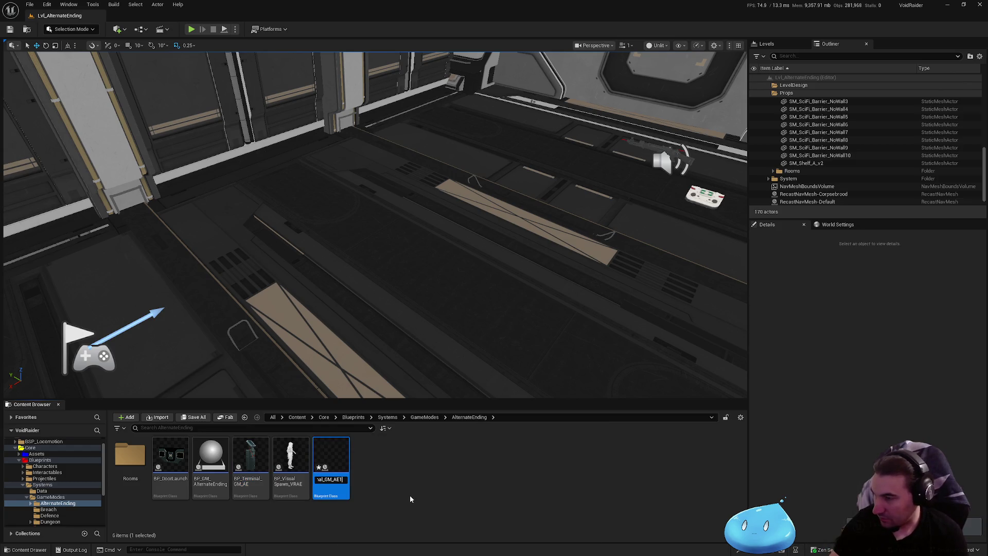
pyautogui.press('BackSpace')
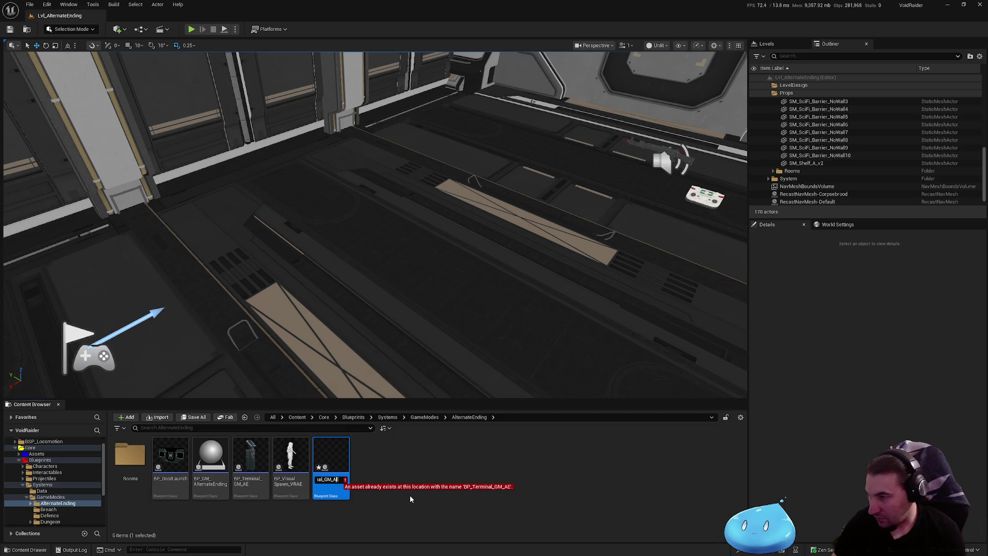
pyautogui.press('Left')
pyautogui.press('Left')
pyautogui.press('Left')
pyautogui.write('_Land')
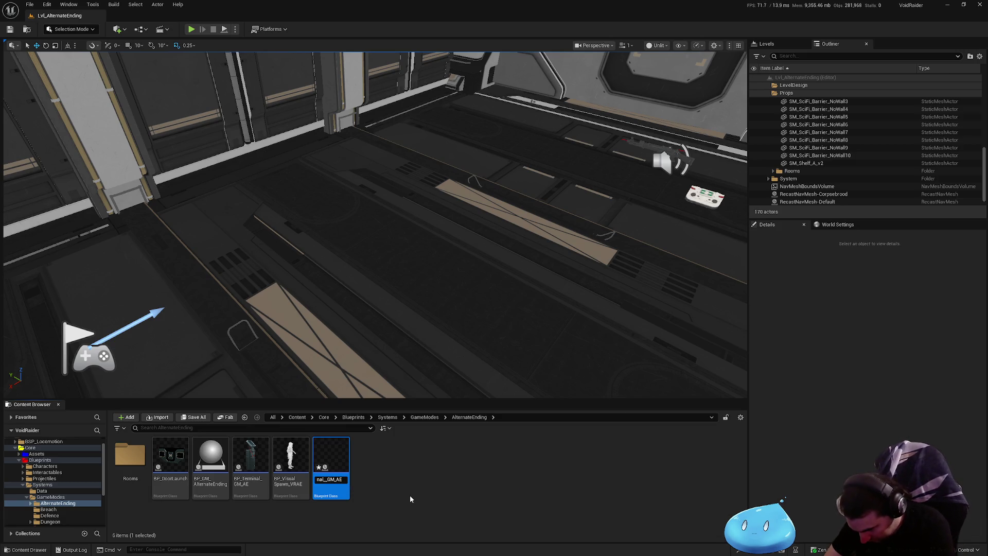
pyautogui.write('h')
pyautogui.press('Return')
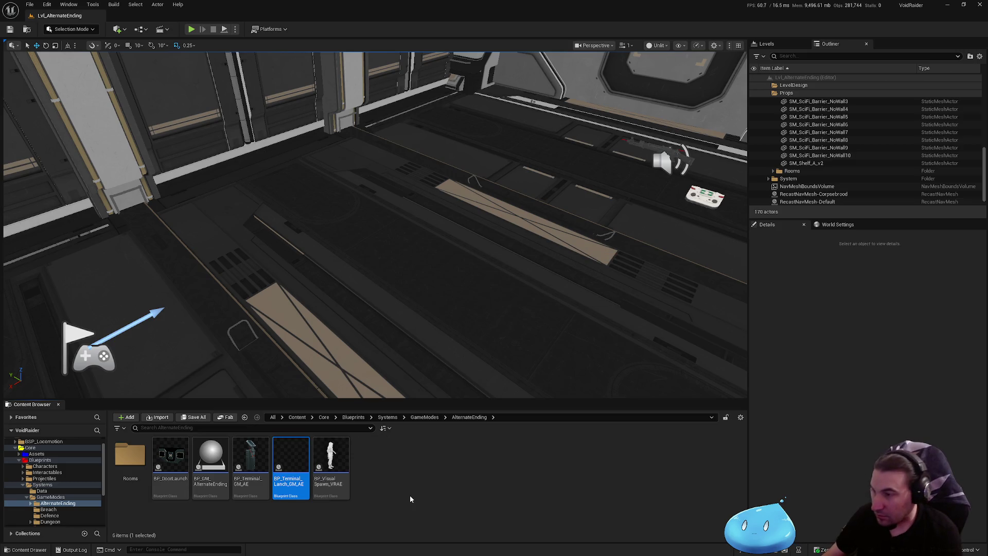
# - Fix the name typo so the asset reads BP_Terminal_Launch_GM_AE
pyautogui.press('F2')
pyautogui.press('Right')
pyautogui.press('Right')
pyautogui.press('Right')
pyautogui.press('Left')
pyautogui.press('Left')
pyautogui.press('Left')
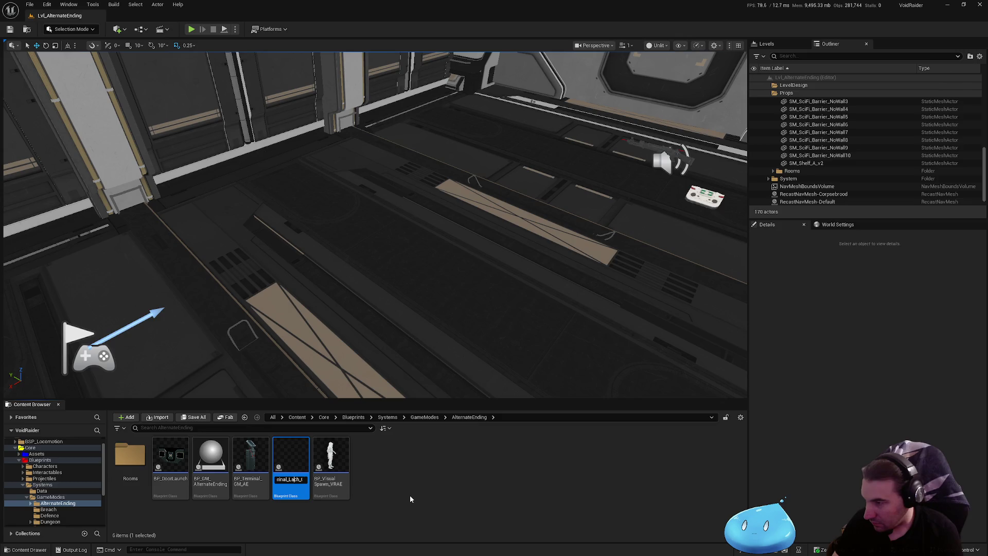
pyautogui.write('un')
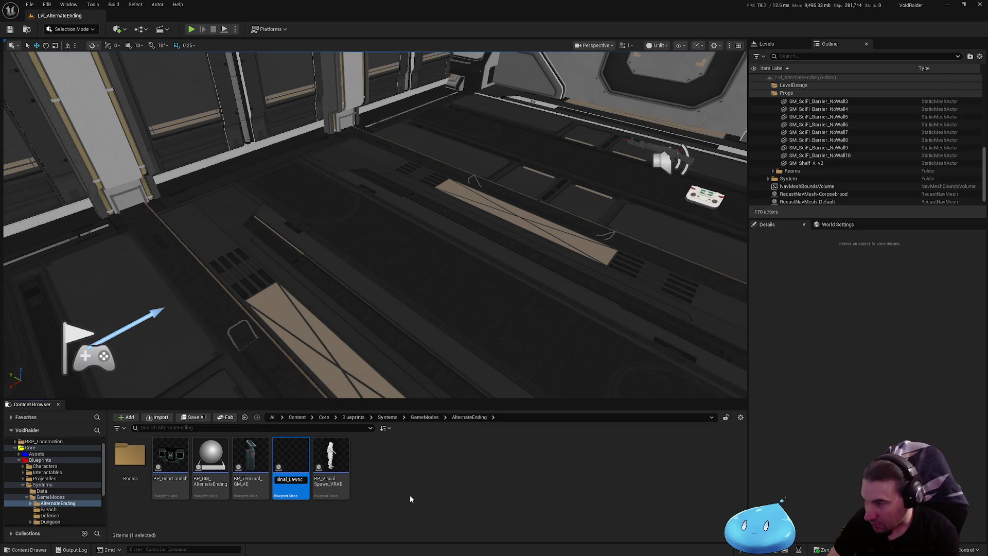
pyautogui.press('Right')
pyautogui.press('Right')
pyautogui.press('Right')
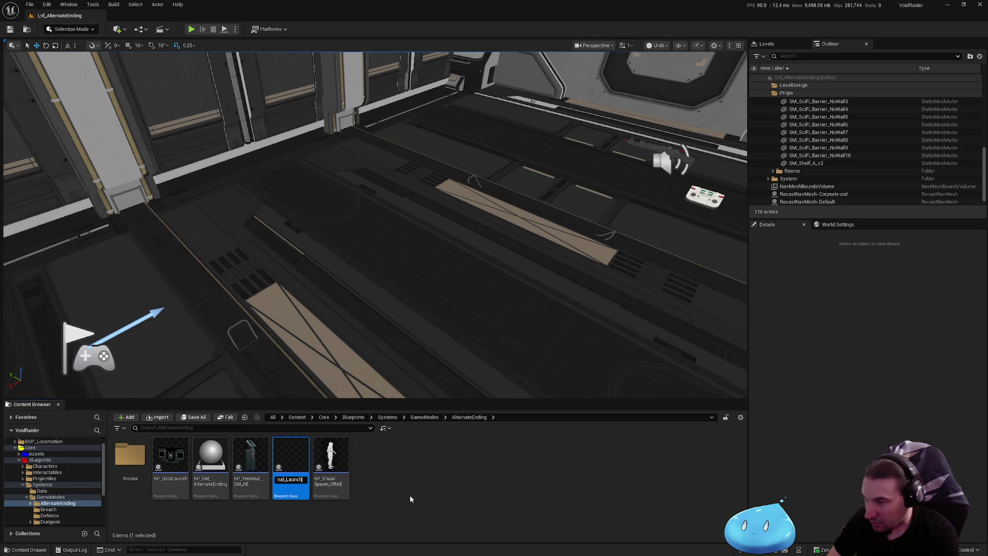
pyautogui.write('ed')
pyautogui.press('BackSpace')
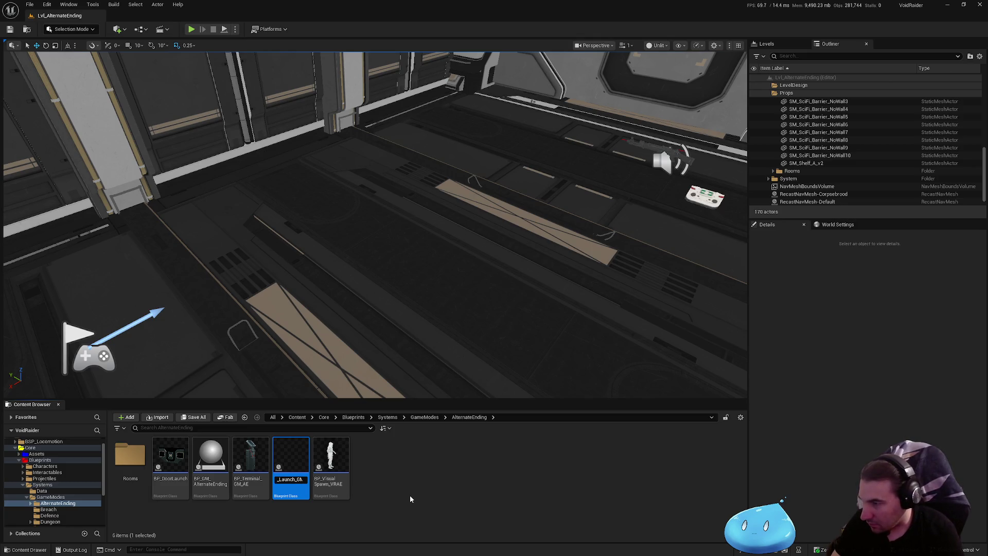
pyautogui.press('Return')
pyautogui.press('Return')
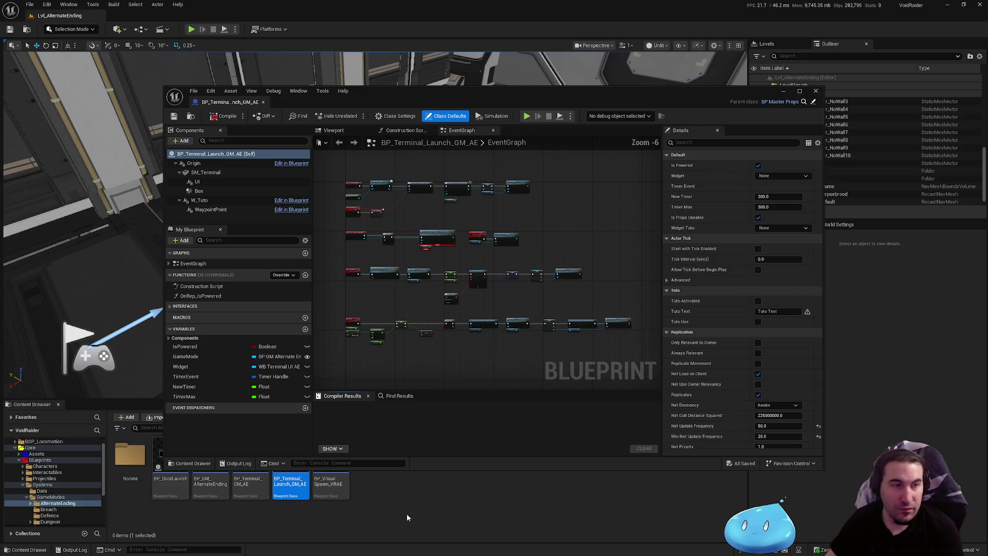
# - Replace the Srv Launch AETerminal and old Event Interaction_Rogue nodes with a fresh Event Interaction_Rogue node
pyautogui.scroll(7, 524, 263)
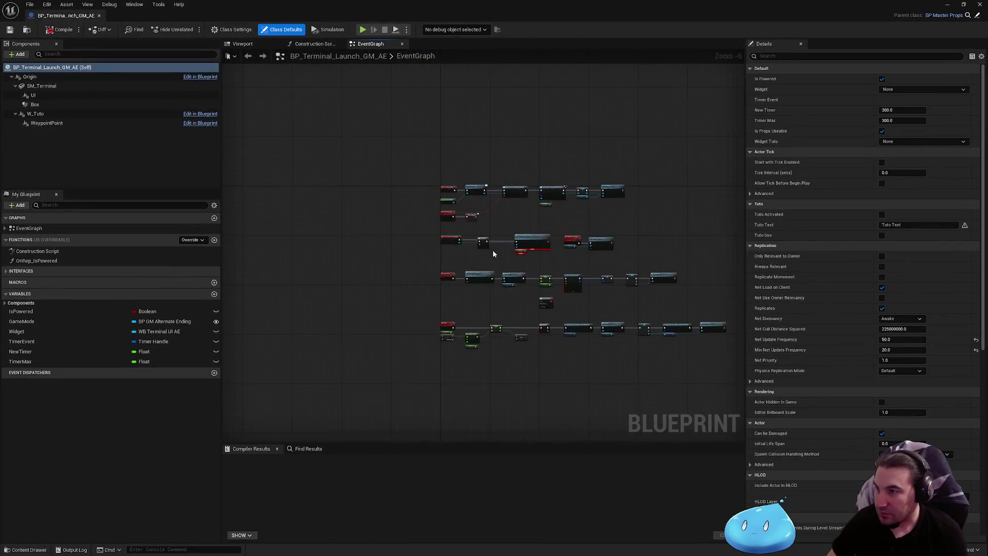
pyautogui.moveTo(553, 221)
pyautogui.mouseDown()
pyautogui.moveTo(592, 326)
pyautogui.moveTo(581, 324)
pyautogui.mouseUp()
pyautogui.press('Delete')
pyautogui.click(301, 242)
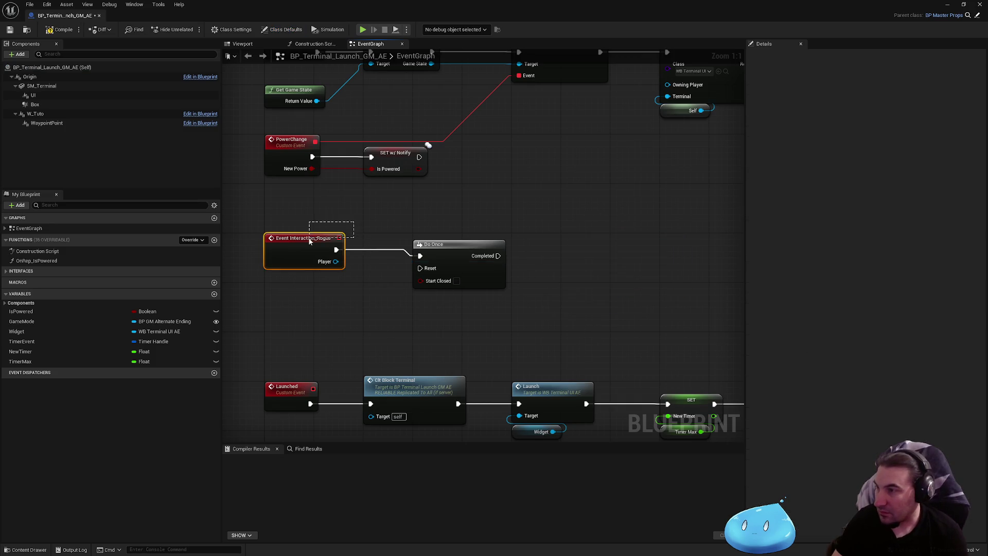
pyautogui.press('Delete')
pyautogui.click(41, 271)
pyautogui.doubleClick(36, 290)
pyautogui.scroll(-4, 408, 272)
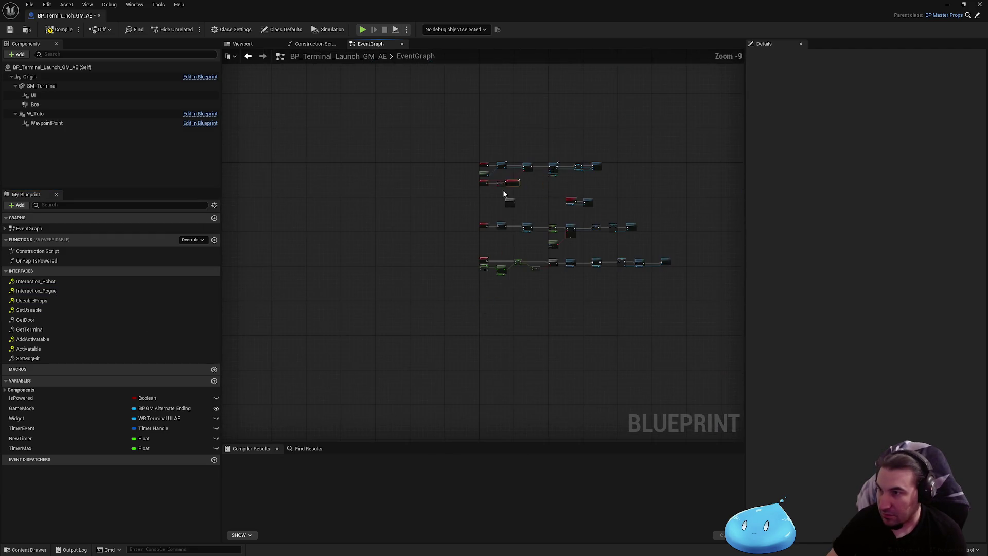
pyautogui.scroll(4, 442, 247)
pyautogui.moveTo(439, 257)
pyautogui.mouseDown()
pyautogui.moveTo(401, 262)
pyautogui.moveTo(525, 247)
pyautogui.mouseUp()
pyautogui.click(558, 229)
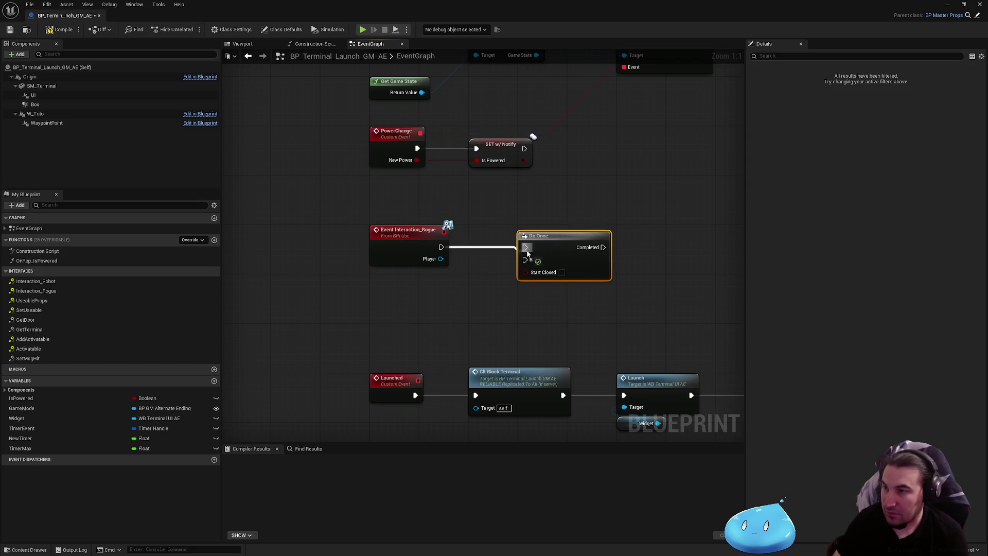
pyautogui.click(648, 214)
pyautogui.scroll(-1, 647, 214)
pyautogui.moveTo(648, 214)
pyautogui.mouseDown()
pyautogui.moveTo(585, 205)
pyautogui.moveTo(508, 259)
pyautogui.mouseUp()
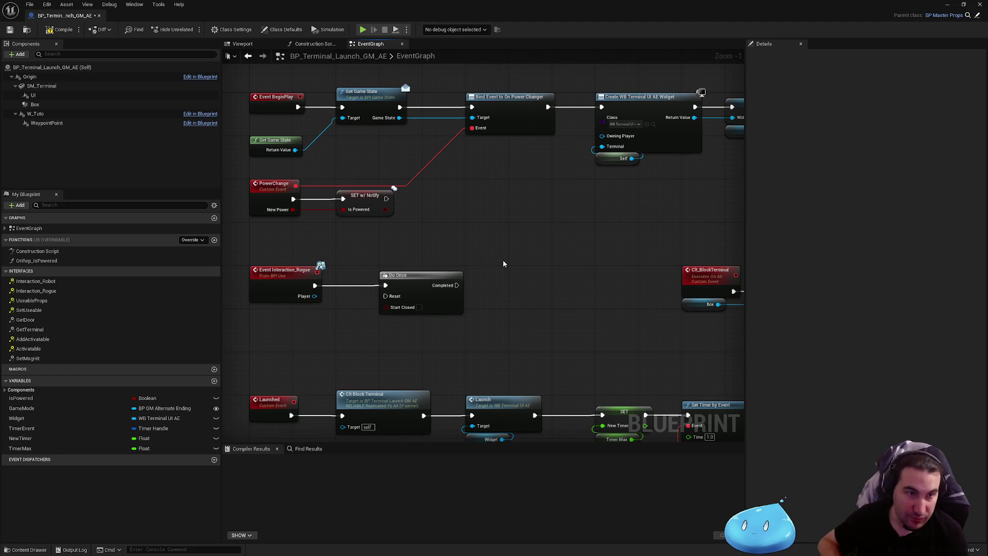
pyautogui.keyDown('alt'); pyautogui.click(315, 286); pyautogui.keyUp('alt')
# - Delete the Create WB Terminal widget, SET and timer-setting nodes
pyautogui.scroll(-1, 371, 252)
pyautogui.moveTo(259, 111)
pyautogui.mouseDown()
pyautogui.moveTo(408, 207)
pyautogui.moveTo(577, 241)
pyautogui.mouseUp()
pyautogui.moveTo(339, 129); pyautogui.dragTo(551, 210)
pyautogui.press('Delete')
pyautogui.moveTo(484, 233); pyautogui.dragTo(635, 311)
pyautogui.moveTo(467, 290); pyautogui.dragTo(582, 249)
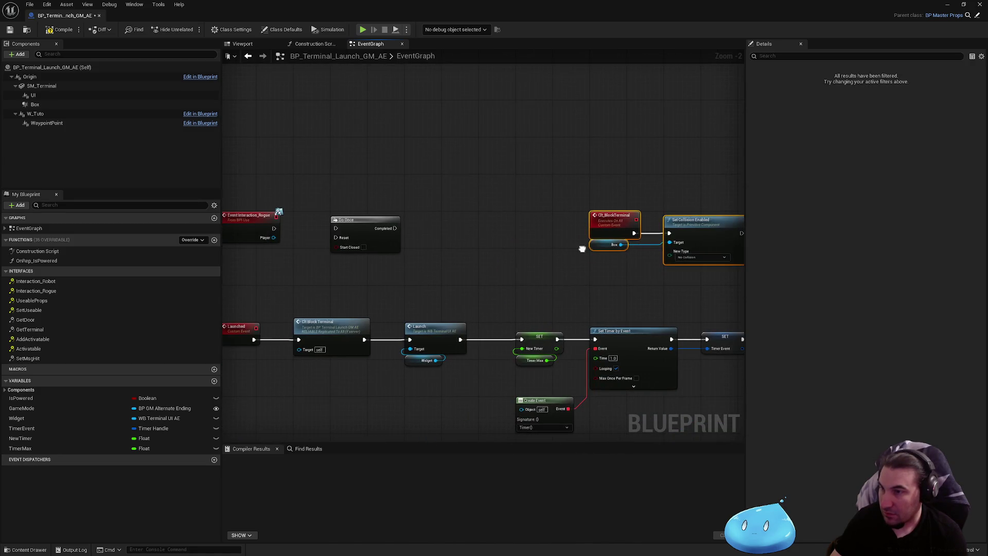
pyautogui.click(561, 254)
pyautogui.moveTo(461, 249)
pyautogui.mouseDown()
pyautogui.moveTo(576, 233)
pyautogui.moveTo(453, 224)
pyautogui.moveTo(478, 194)
pyautogui.mouseUp()
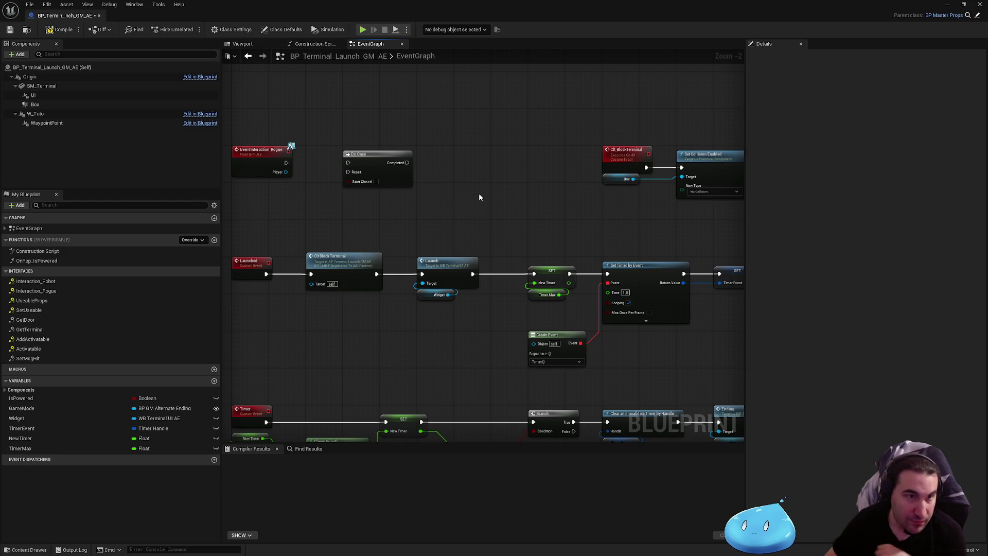
pyautogui.moveTo(391, 199)
pyautogui.mouseDown()
pyautogui.moveTo(494, 155)
pyautogui.moveTo(556, 154)
pyautogui.mouseUp()
pyautogui.click(420, 189)
pyautogui.moveTo(419, 188)
pyautogui.mouseDown()
pyautogui.moveTo(496, 137)
pyautogui.moveTo(385, 180)
pyautogui.mouseUp()
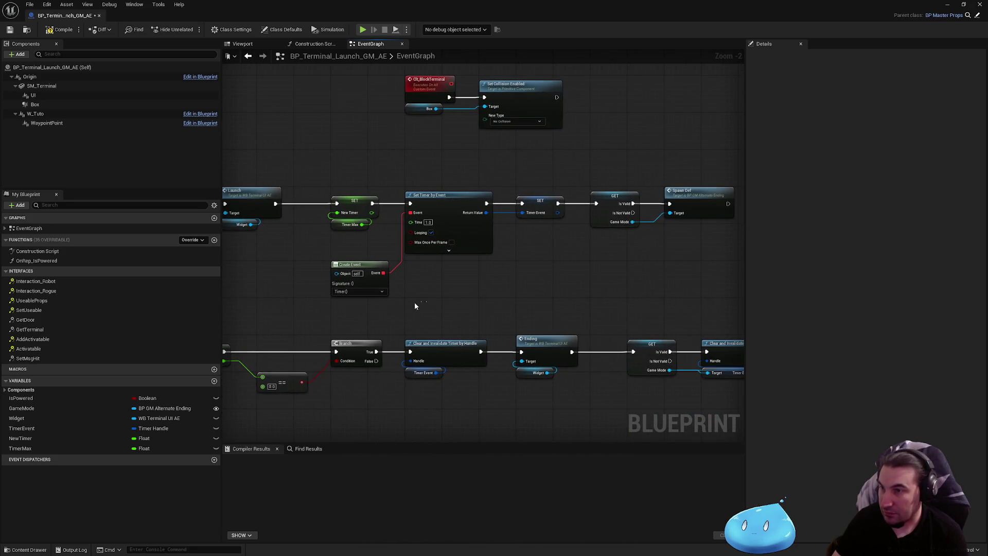
pyautogui.moveTo(545, 265); pyautogui.dragTo(357, 173)
pyautogui.press('Delete')
# - Delete the GET, Spawn Def and Launch nodes plus the Timer event chain
pyautogui.moveTo(510, 176); pyautogui.dragTo(672, 220)
pyautogui.press('Delete')
pyautogui.moveTo(351, 217)
pyautogui.mouseDown()
pyautogui.moveTo(531, 220)
pyautogui.moveTo(598, 240)
pyautogui.moveTo(495, 212)
pyautogui.mouseUp()
pyautogui.press('Delete')
pyautogui.moveTo(553, 234)
pyautogui.mouseDown()
pyautogui.moveTo(549, 203)
pyautogui.moveTo(439, 159)
pyautogui.mouseUp()
pyautogui.scroll(-4, 280, 185)
pyautogui.moveTo(300, 201); pyautogui.dragTo(631, 269)
pyautogui.press('Delete')
# - Arrange Event Interaction_Rogue, Do Once, the Launched chain and collision nodes compactly together
pyautogui.scroll(5, 324, 135)
pyautogui.moveTo(550, 389); pyautogui.dragTo(342, 216)
pyautogui.click(302, 276)
pyautogui.hotkey('ctrl', 'a')
pyautogui.moveTo(392, 348)
pyautogui.mouseDown()
pyautogui.moveTo(412, 160)
pyautogui.moveTo(387, 174)
pyautogui.mouseUp()
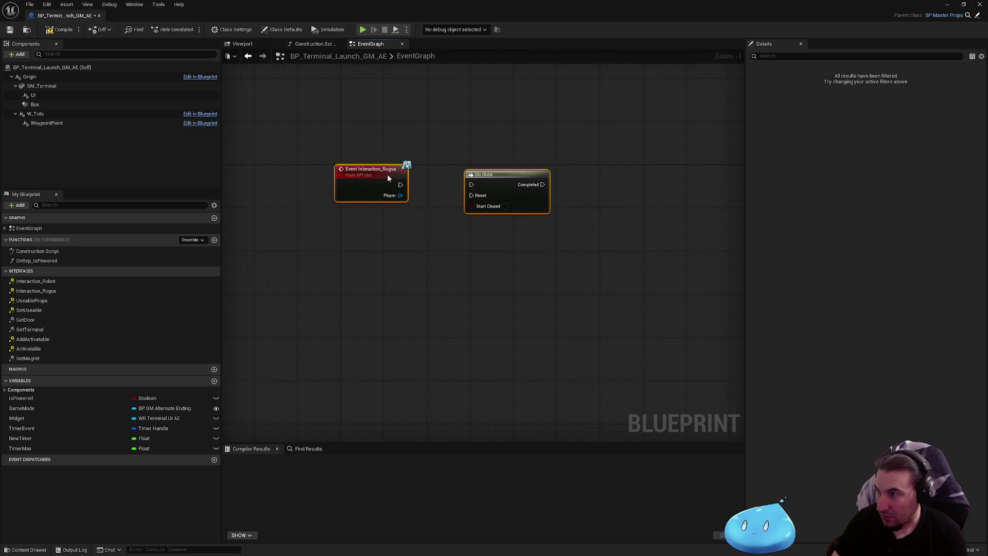
pyautogui.scroll(-1, 451, 258)
pyautogui.moveTo(288, 283); pyautogui.dragTo(474, 386)
pyautogui.moveTo(358, 326)
pyautogui.mouseDown()
pyautogui.moveTo(358, 259)
pyautogui.moveTo(344, 223)
pyautogui.moveTo(352, 284)
pyautogui.moveTo(343, 298)
pyautogui.mouseUp()
pyautogui.moveTo(514, 222); pyautogui.dragTo(736, 289)
pyautogui.moveTo(657, 256)
pyautogui.mouseDown()
pyautogui.moveTo(290, 209)
pyautogui.moveTo(287, 219)
pyautogui.mouseUp()
pyautogui.click(419, 165)
pyautogui.moveTo(419, 165); pyautogui.dragTo(531, 178)
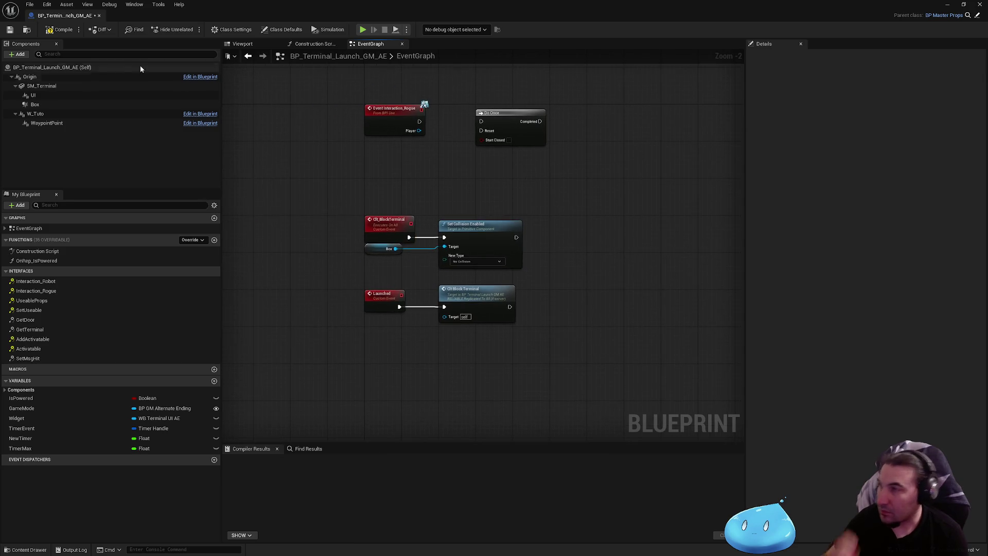
# - Compile and save BP_Terminal_Launch_GM_AE
pyautogui.click(55, 31)
pyautogui.click(12, 32)
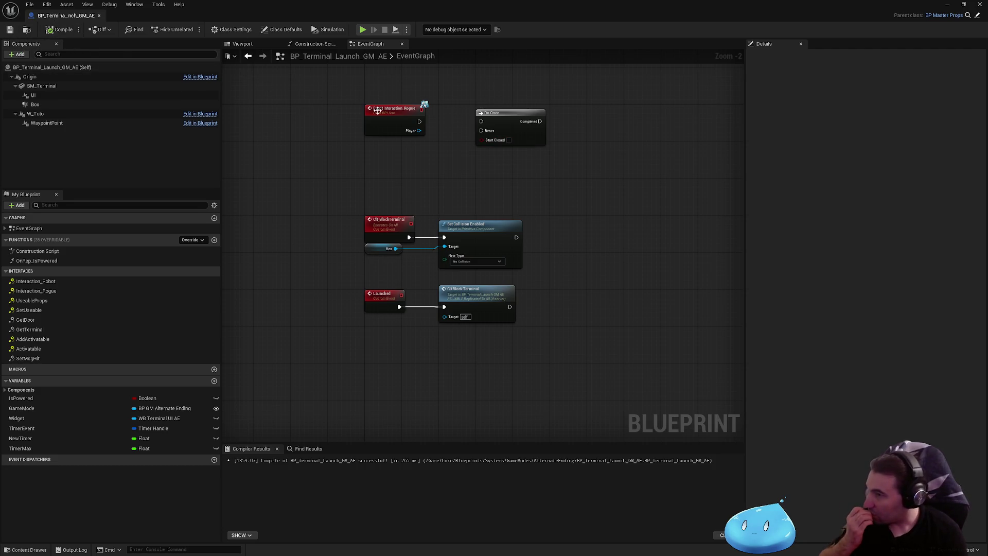
pyautogui.moveTo(560, 5)
pyautogui.mouseDown()
pyautogui.moveTo(545, 553)
pyautogui.moveTo(548, 542)
pyautogui.mouseUp()
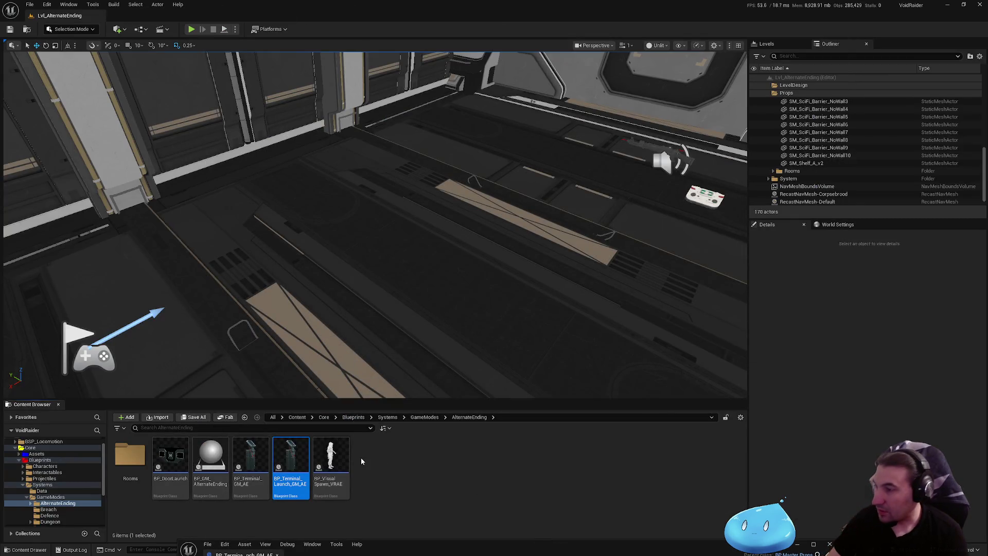
# - Place BP_Terminal_Launch_GM_AE in LVL_AlternateEnding at Y 0, X -875.0
pyautogui.moveTo(305, 429); pyautogui.dragTo(402, 269)
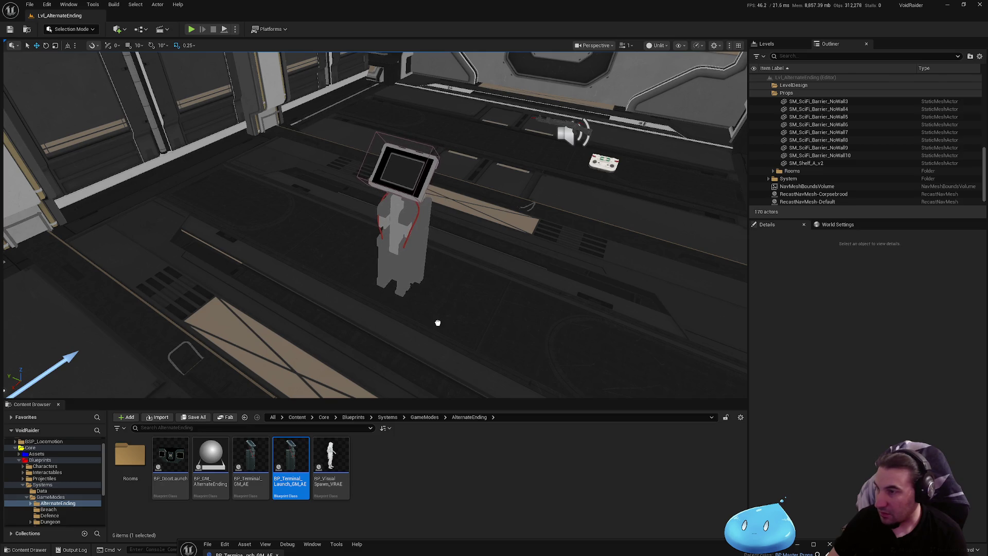
pyautogui.click(909, 332)
pyautogui.write('0')
pyautogui.press('Return')
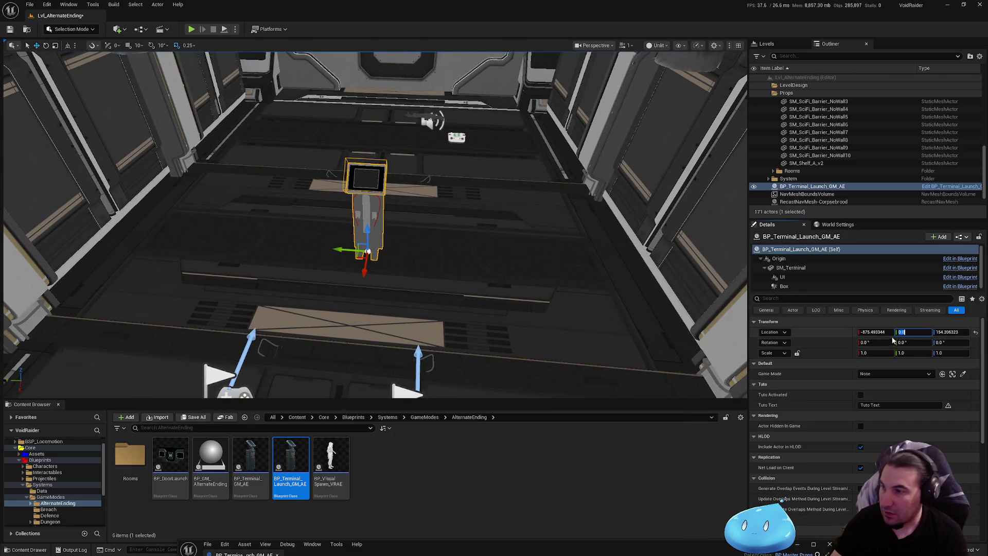
pyautogui.doubleClick(875, 332)
pyautogui.write('0')
pyautogui.press('Return')
pyautogui.moveTo(943, 334); pyautogui.dragTo(968, 333)
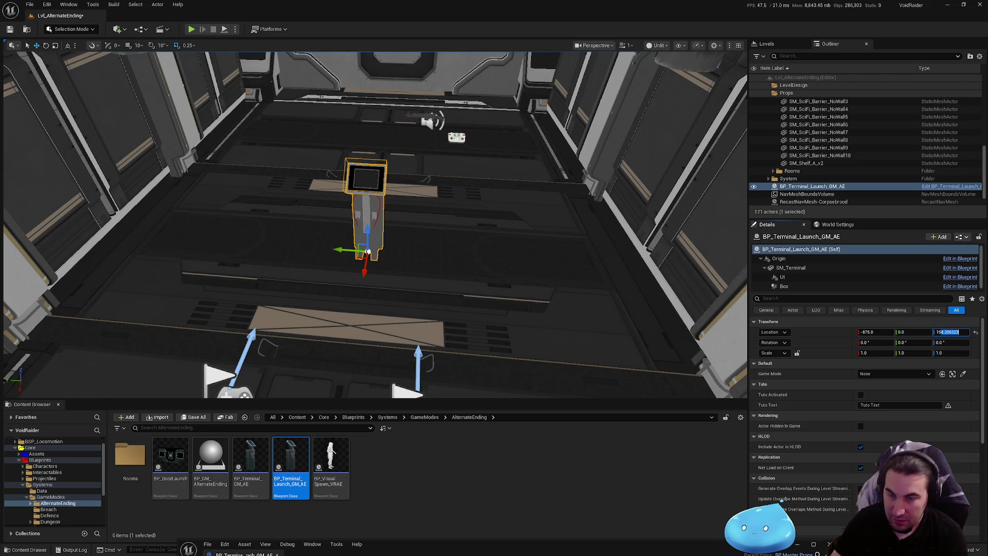
pyautogui.moveTo(505, 278)
pyautogui.mouseDown()
pyautogui.moveTo(484, 206)
pyautogui.moveTo(487, 237)
pyautogui.moveTo(471, 262)
pyautogui.moveTo(464, 247)
pyautogui.moveTo(503, 284)
pyautogui.mouseUp()
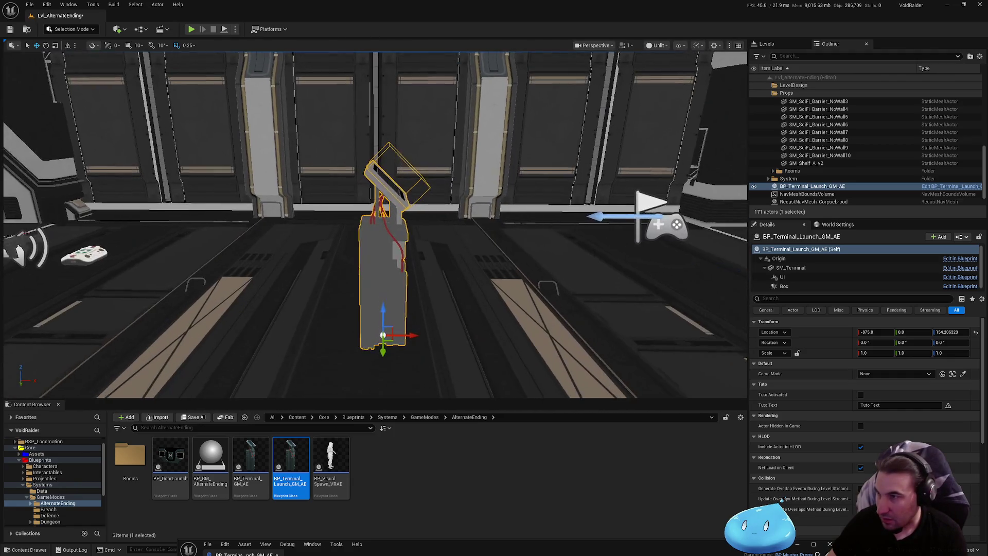
# - Adjust the terminal's X location to -880.0 and save the level
pyautogui.moveTo(410, 341); pyautogui.dragTo(406, 341)
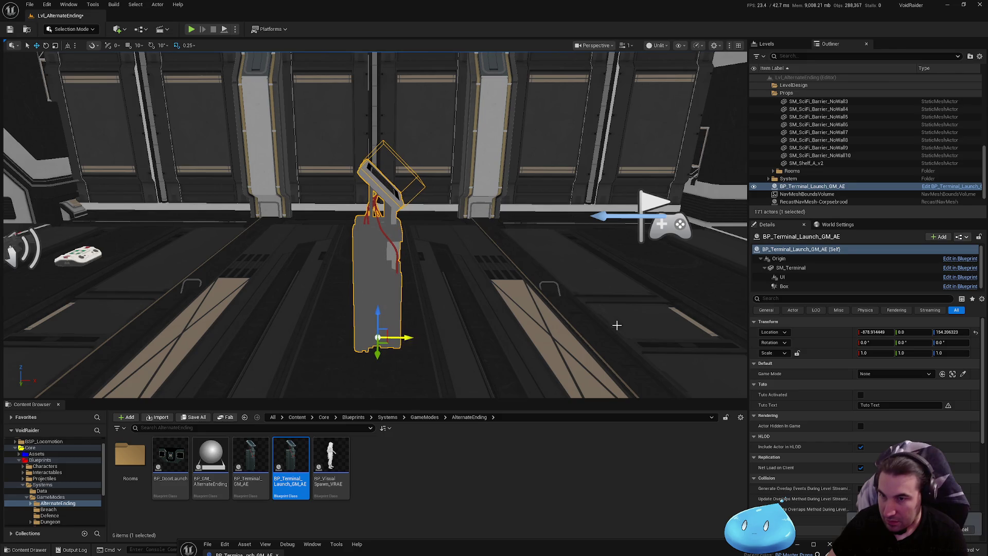
pyautogui.click(868, 332)
pyautogui.write('-880')
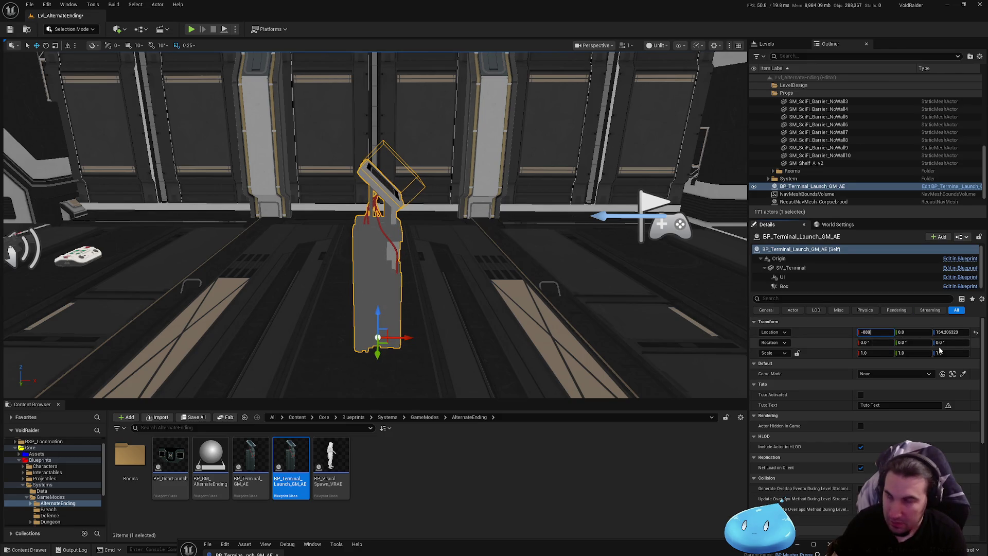
pyautogui.press('Return')
pyautogui.moveTo(538, 248); pyautogui.dragTo(538, 248)
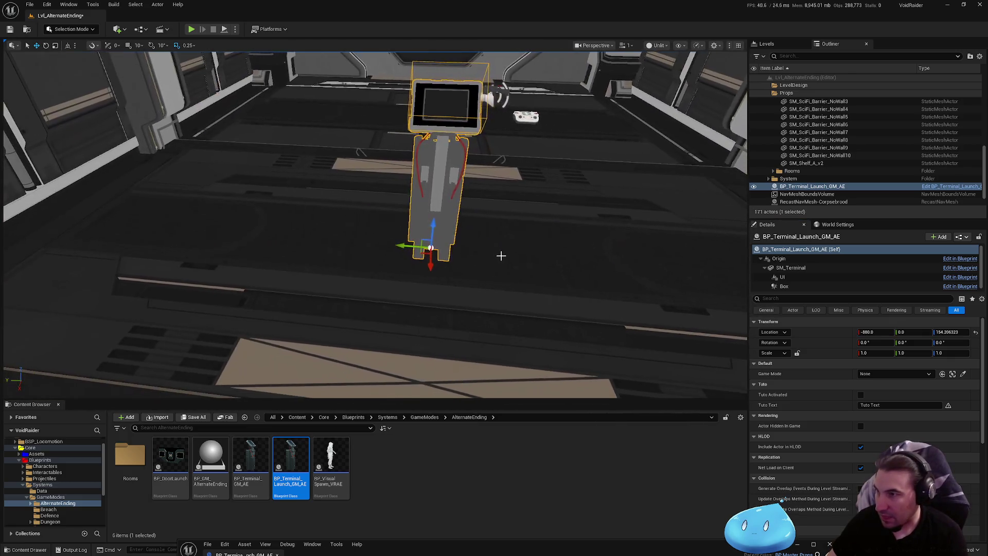
pyautogui.hotkey('ctrl', 's')
pyautogui.click(552, 363)
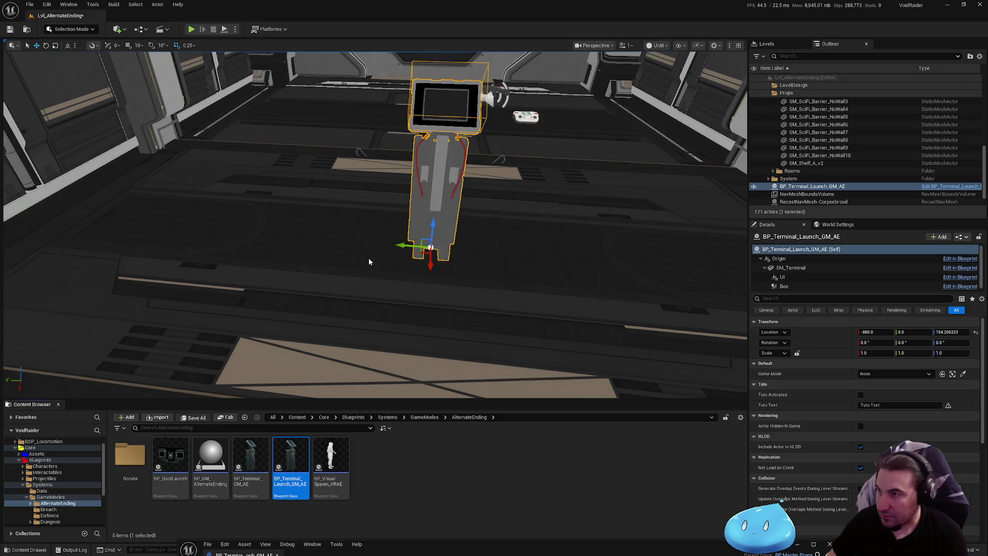
# - Select BP_Terminal_Launch_GM_AE in the Outliner's System folder and save all changes
pyautogui.scroll(10, 824, 180)
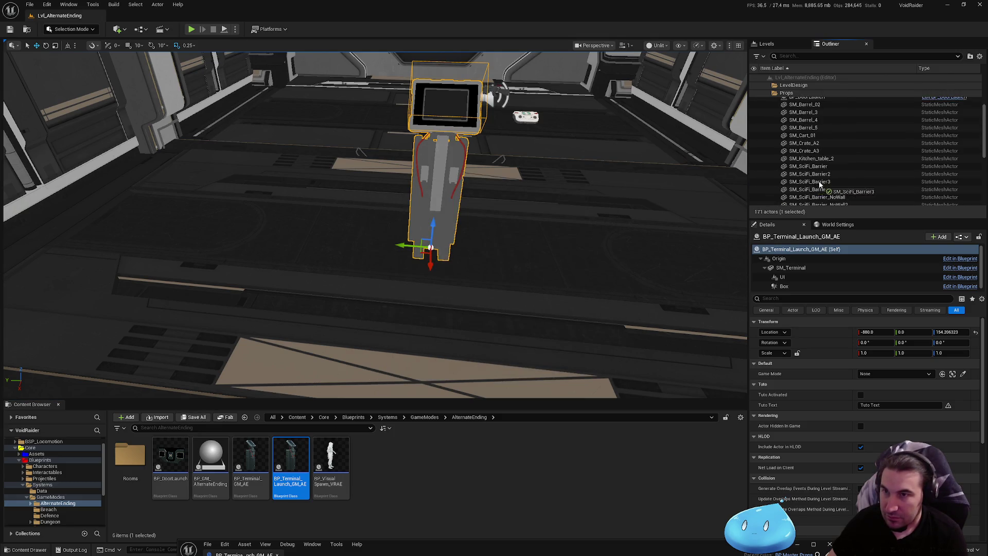
pyautogui.moveTo(816, 148)
pyautogui.mouseDown()
pyautogui.moveTo(794, 135)
pyautogui.moveTo(800, 175)
pyautogui.mouseUp()
pyautogui.scroll(-10, 795, 144)
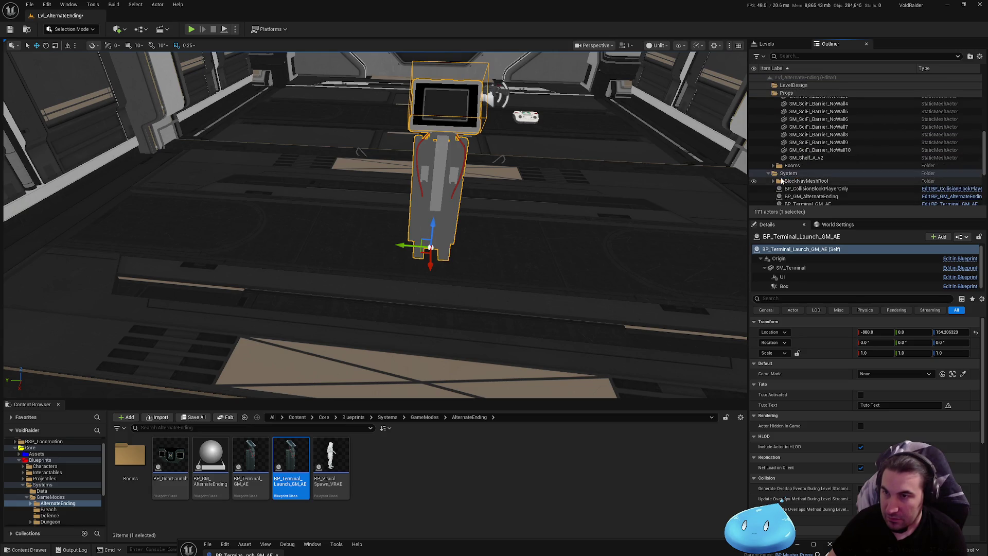
pyautogui.scroll(10, 786, 102)
pyautogui.click(774, 108)
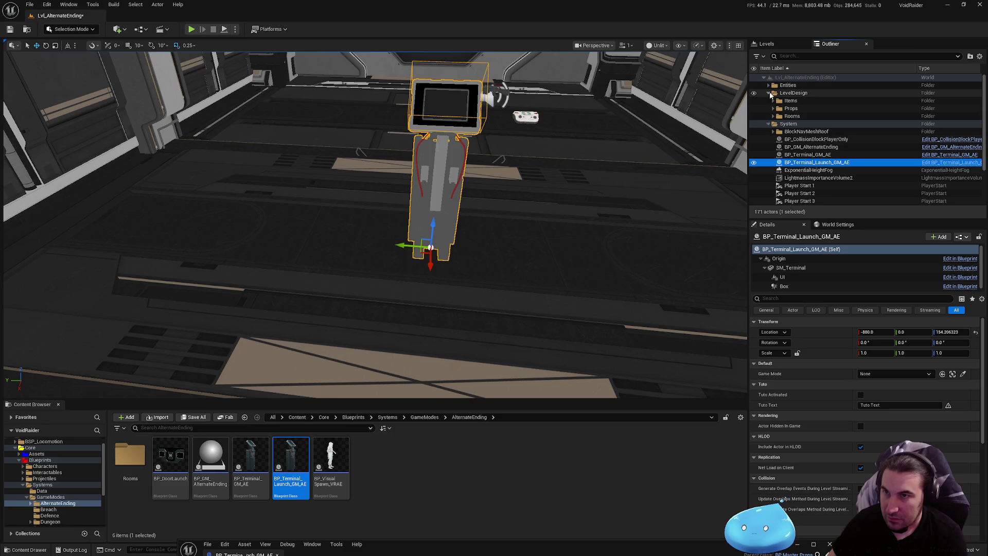
pyautogui.click(768, 93)
pyautogui.click(768, 100)
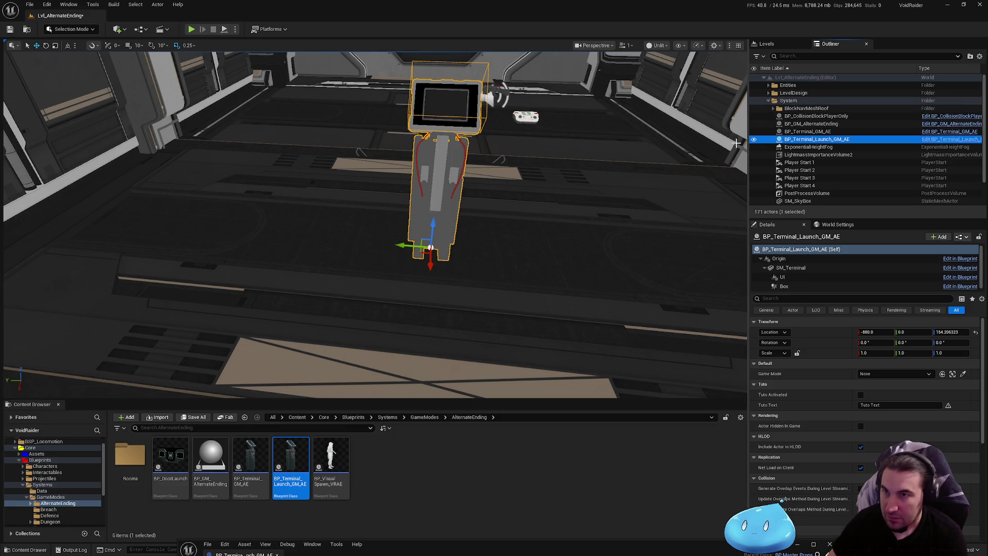
pyautogui.click(811, 124)
pyautogui.click(818, 139)
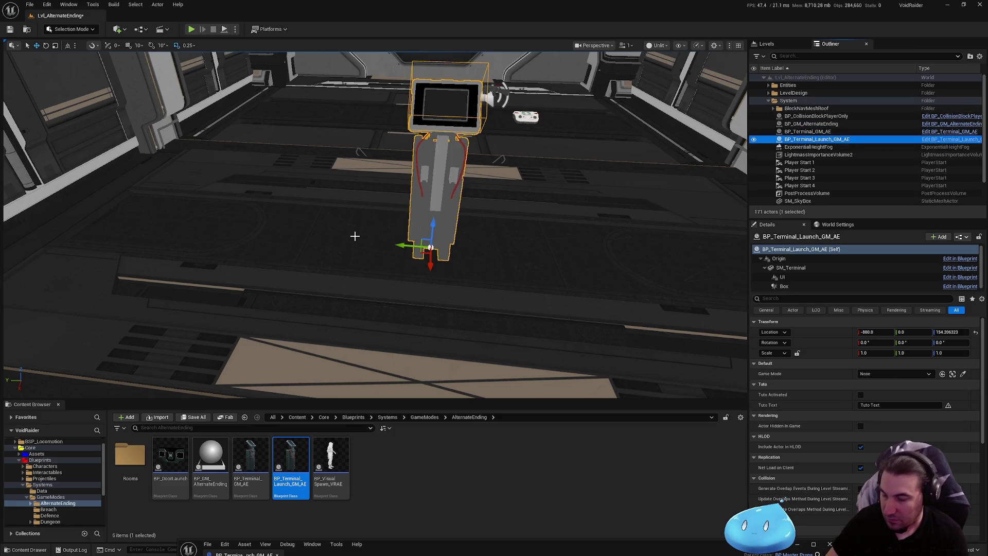
pyautogui.click(204, 418)
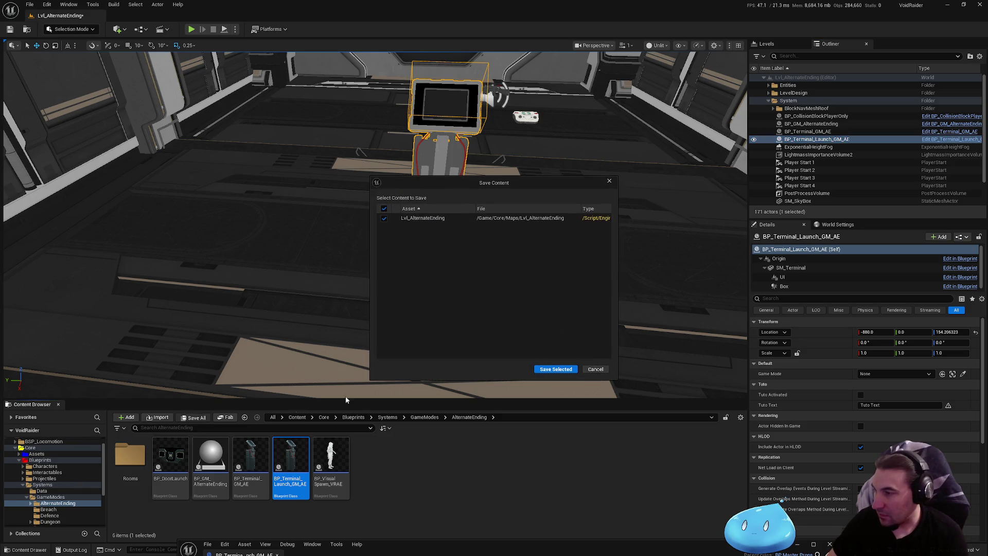
pyautogui.click(556, 369)
# - Open the Lvl_HUB level from the Core/Maps folder
pyautogui.doubleClick(41, 484)
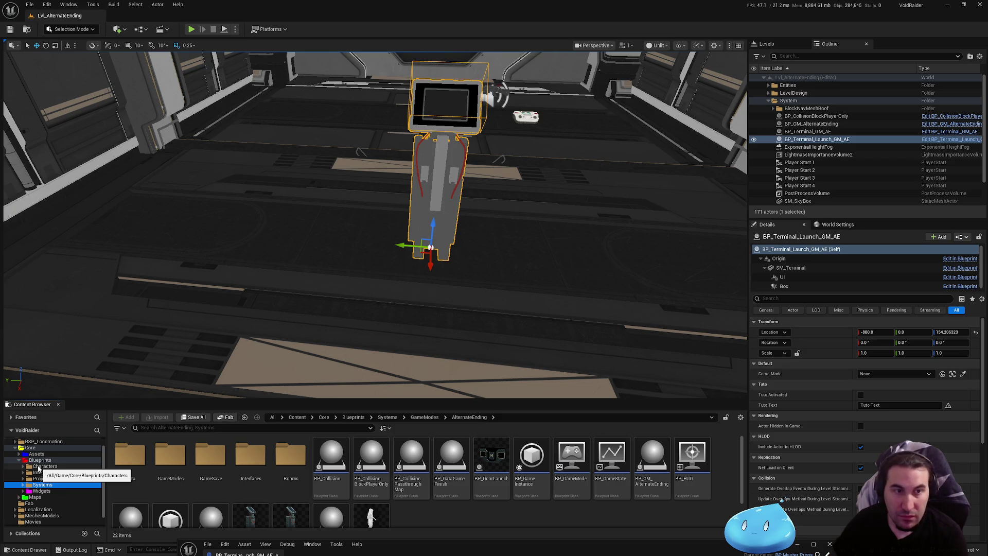
pyautogui.click(49, 498)
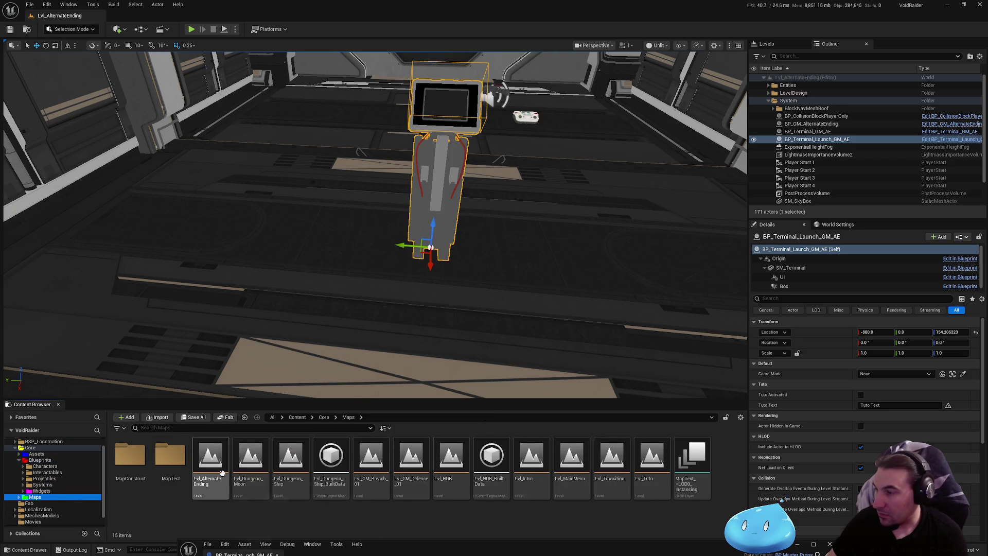
pyautogui.doubleClick(452, 476)
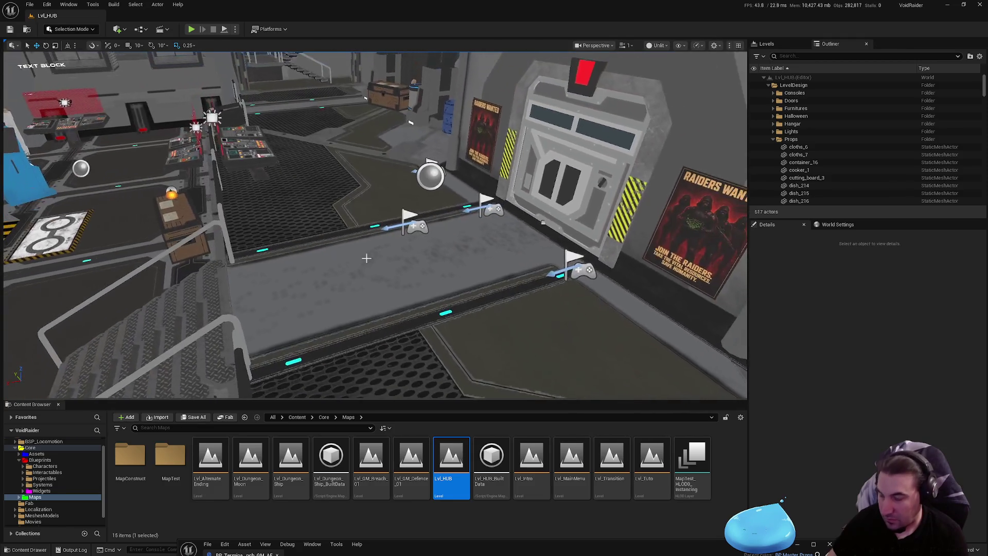
# - Paste the terminal into Lvl_HUB at X -9290, Z 154, save, then reopen Lvl_AlternateEnding
pyautogui.hotkey('ctrl', 'v')
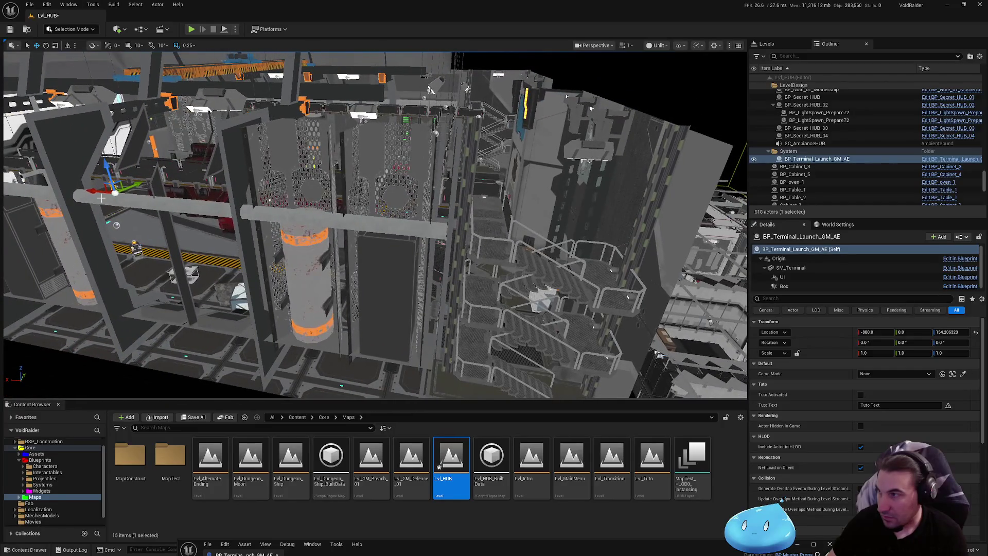
pyautogui.moveTo(103, 199)
pyautogui.mouseDown()
pyautogui.moveTo(93, 97)
pyautogui.moveTo(86, 186)
pyautogui.mouseUp()
pyautogui.moveTo(877, 332); pyautogui.dragTo(949, 333)
pyautogui.click(949, 333)
pyautogui.write('154.')
pyautogui.press('Return')
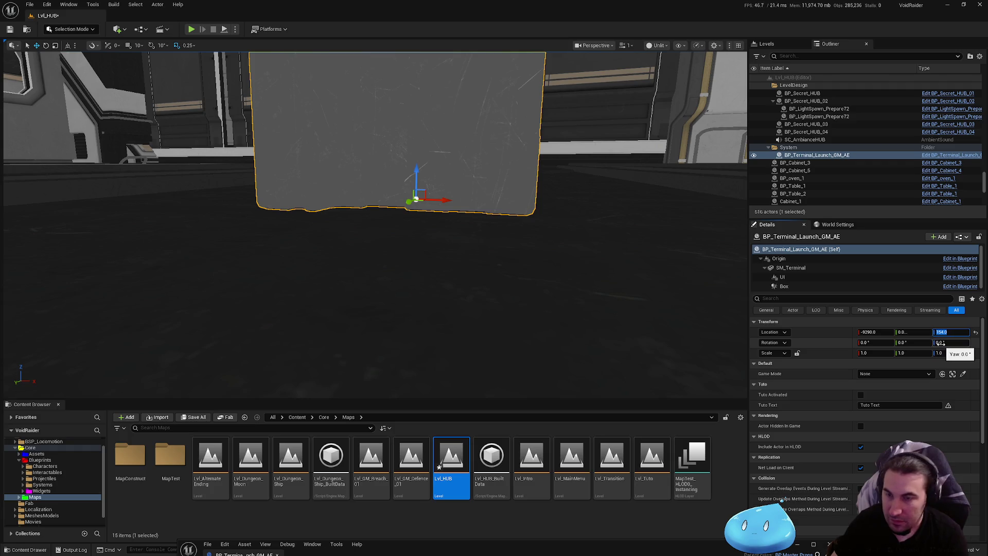
pyautogui.click(10, 29)
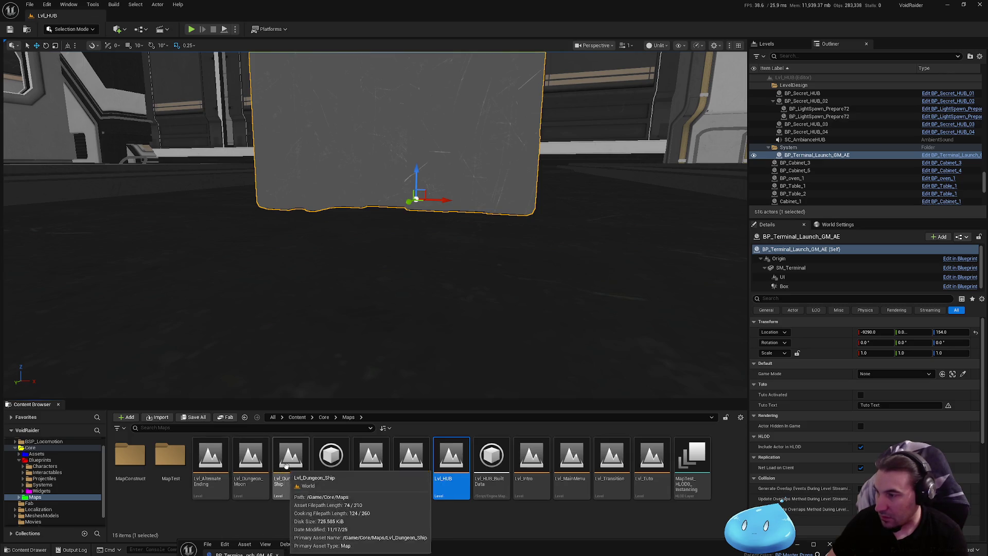
pyautogui.doubleClick(224, 467)
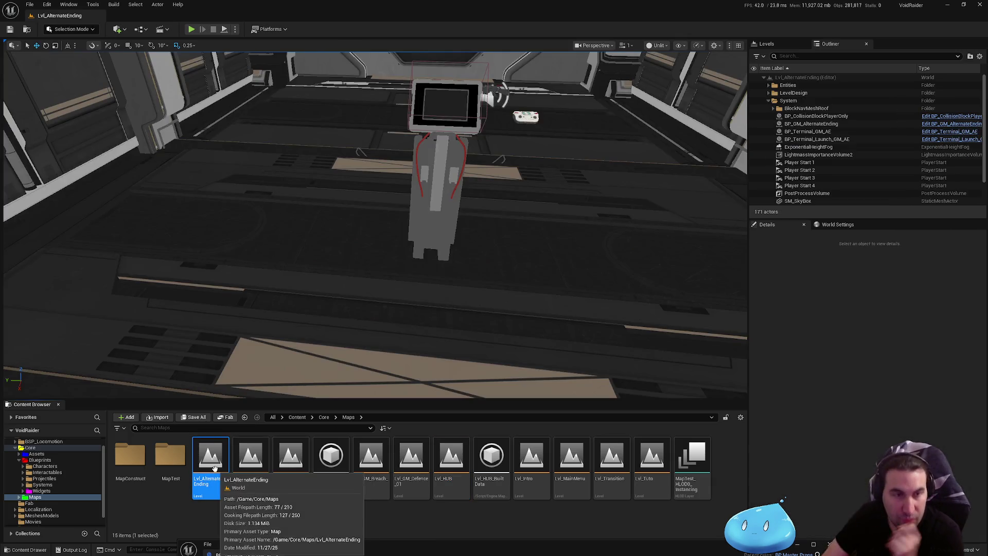
# - Set the alternate-ending terminal's Location Z to 154
pyautogui.click(466, 175)
pyautogui.click(946, 334)
pyautogui.write('154')
pyautogui.press('Return')
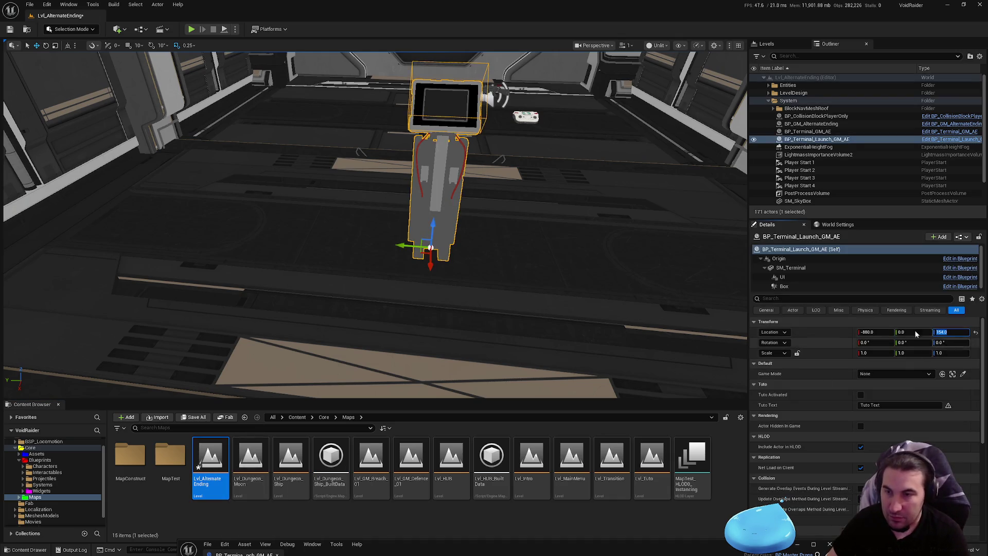
# - Save the level, then bring the BP_Terminal_Launch_GM_AE blueprint editor back full screen
pyautogui.click(194, 417)
pyautogui.click(555, 367)
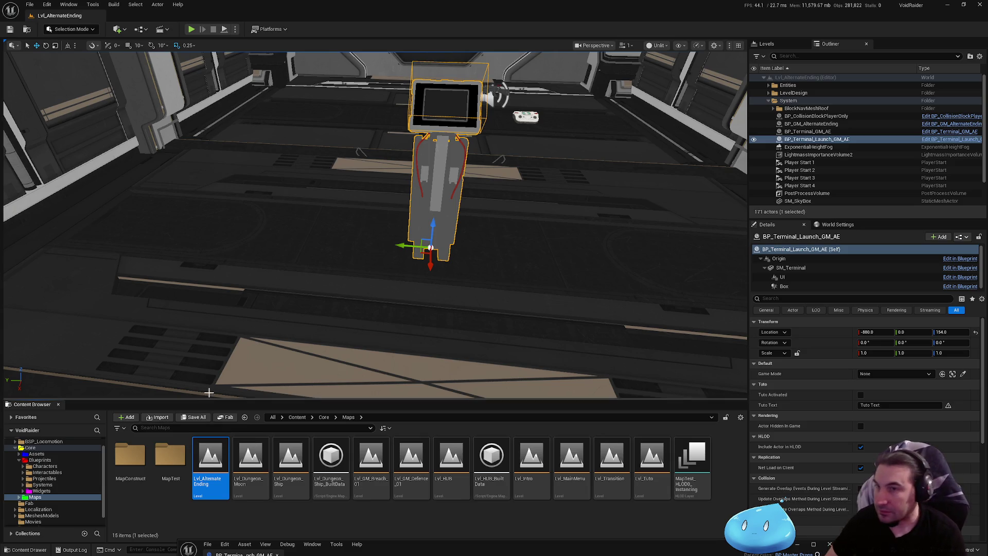
pyautogui.moveTo(386, 355)
pyautogui.mouseDown()
pyautogui.moveTo(335, 350)
pyautogui.moveTo(361, 319)
pyautogui.moveTo(474, 271)
pyautogui.mouseUp()
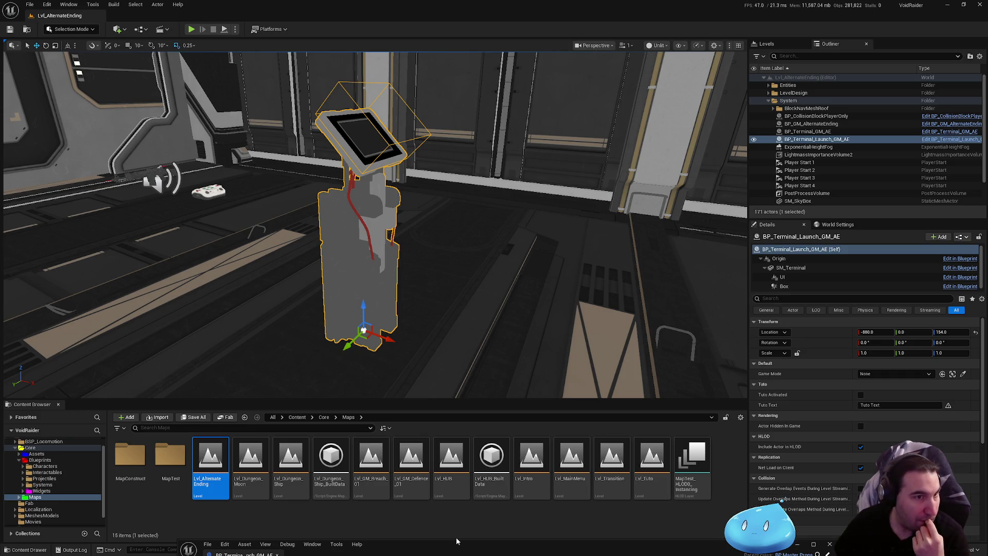
pyautogui.doubleClick(446, 543)
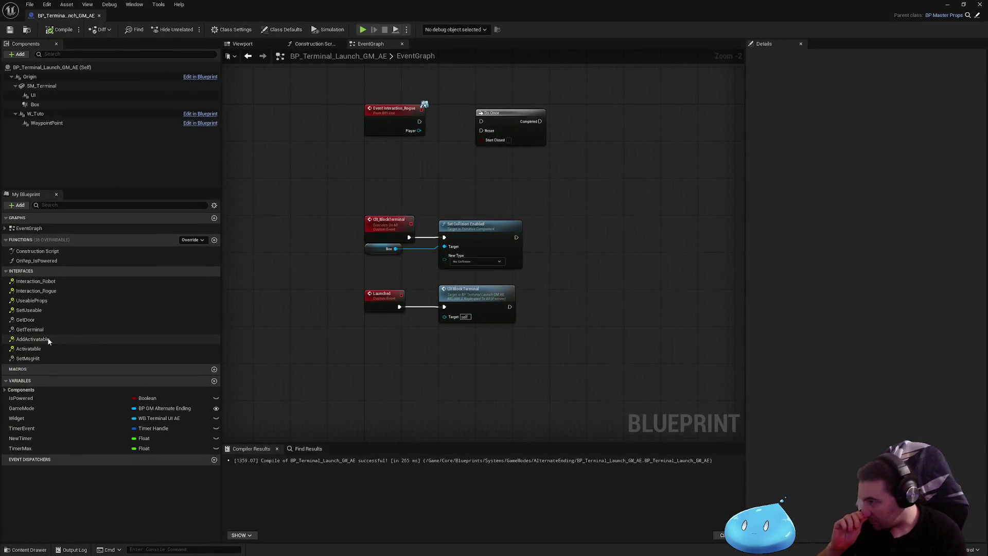
# - Set SetMsgHit's returned message to 'Launch Alternative Ending ! [???? Request]', then compile and save the blueprint
pyautogui.doubleClick(27, 358)
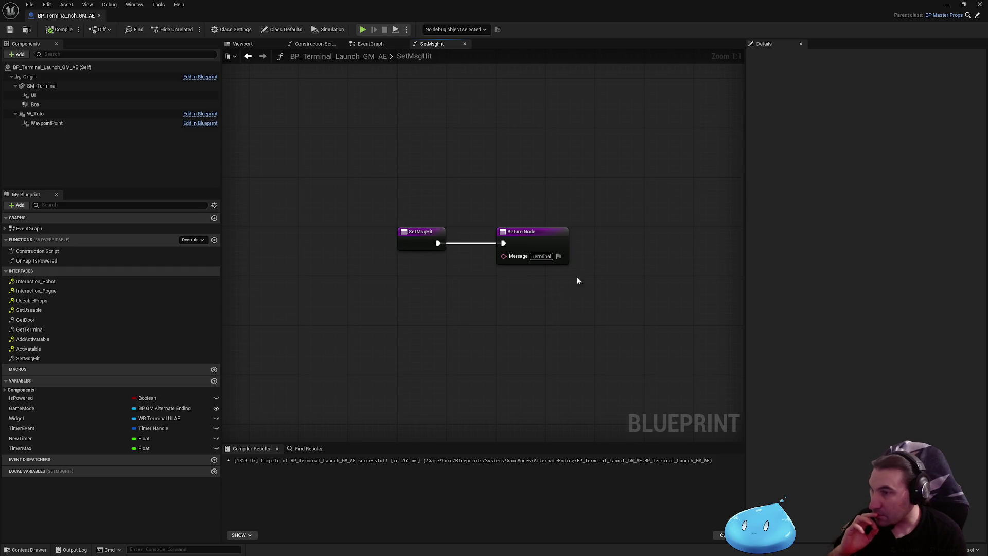
pyautogui.click(542, 256)
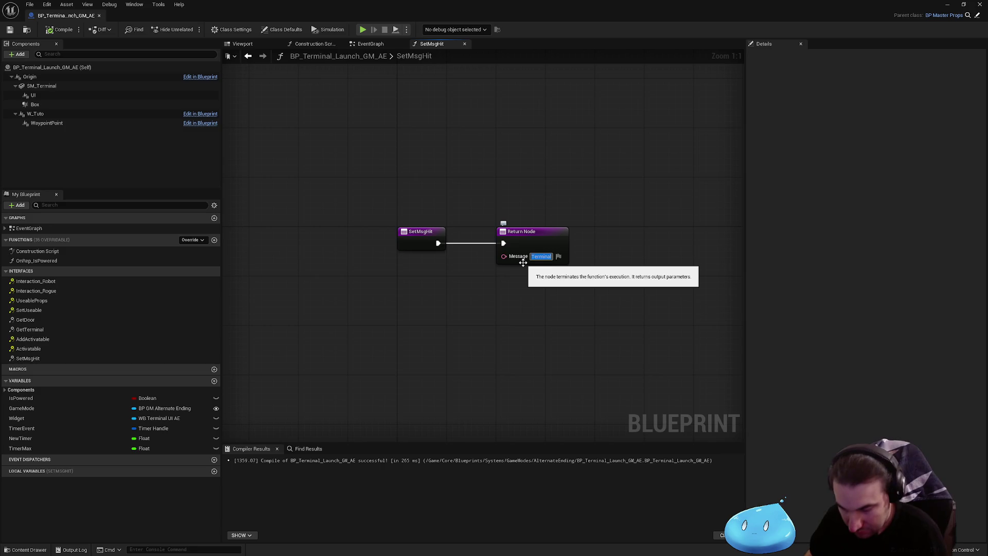
pyautogui.write('Launch')
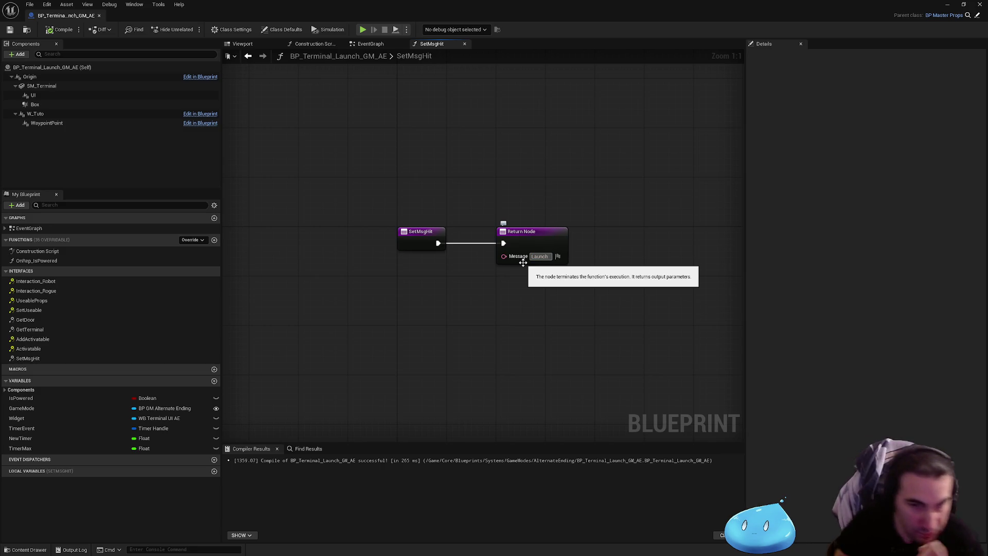
pyautogui.write(' Alt')
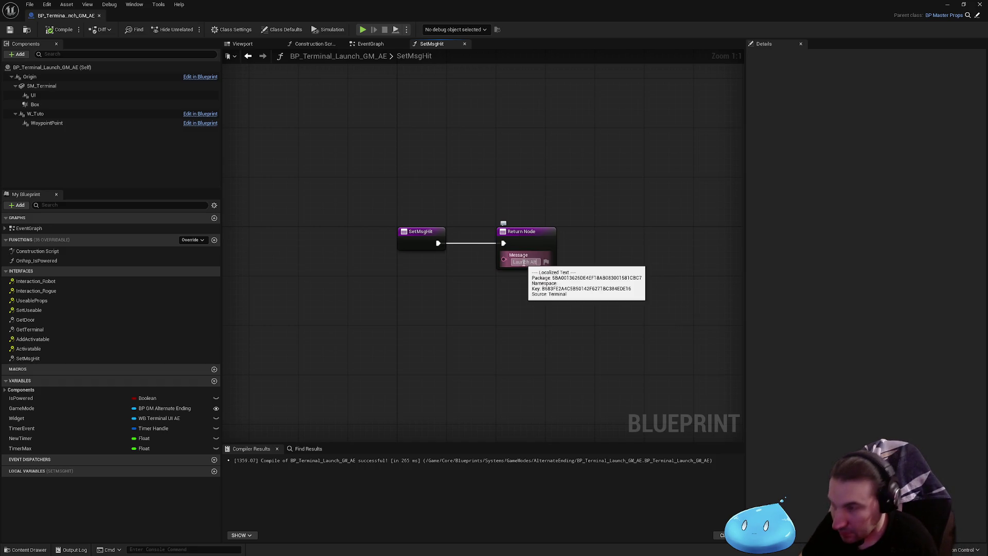
pyautogui.write('ernative')
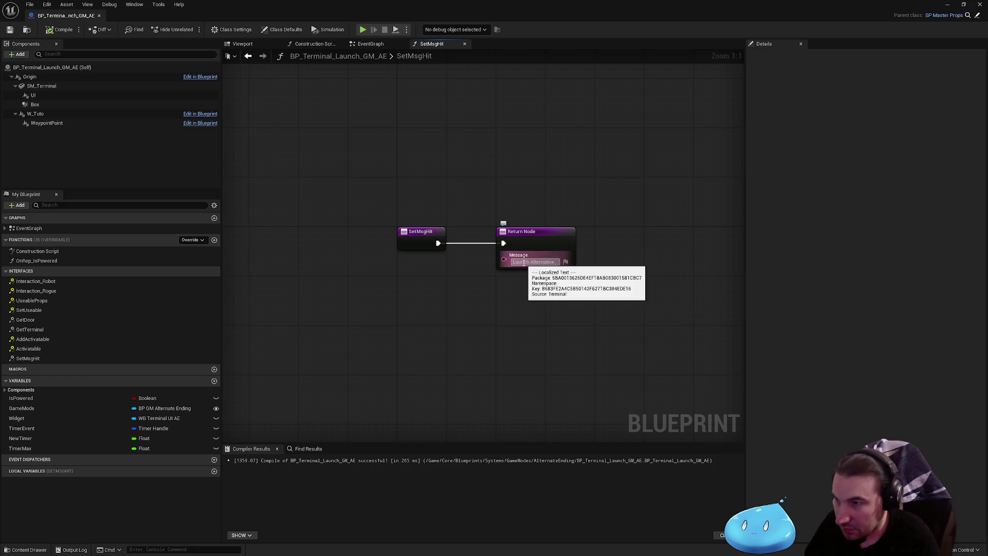
pyautogui.write(' Ending (E')
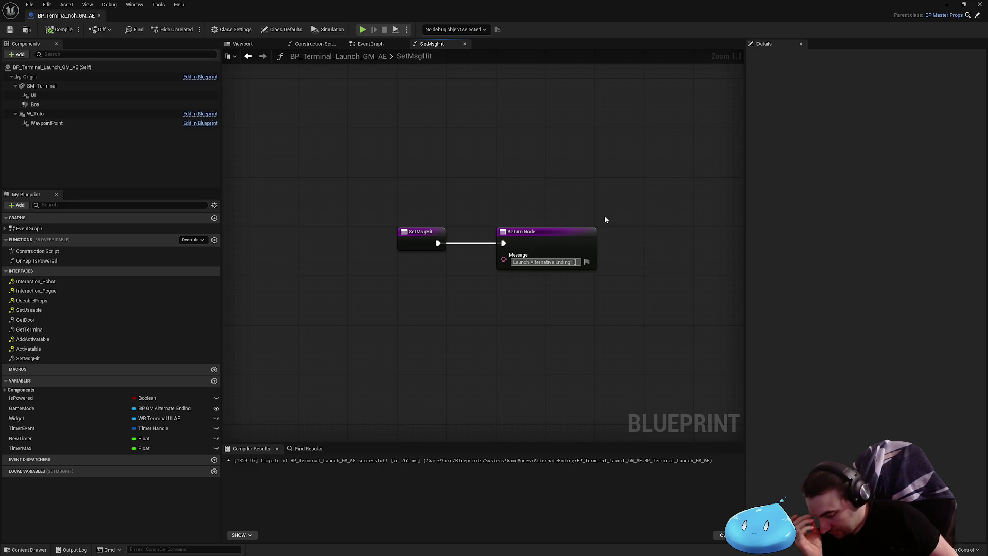
pyautogui.write('???? R')
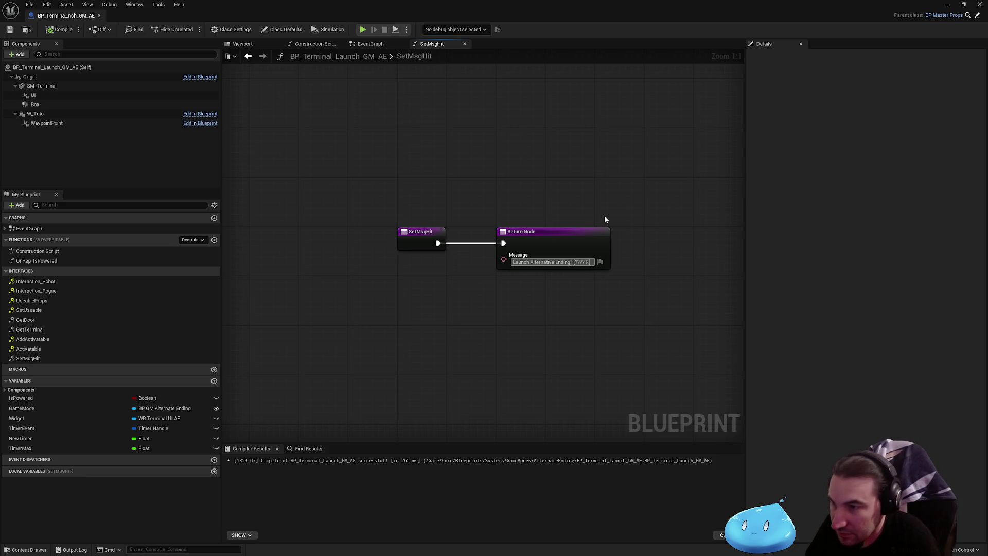
pyautogui.write('equest')
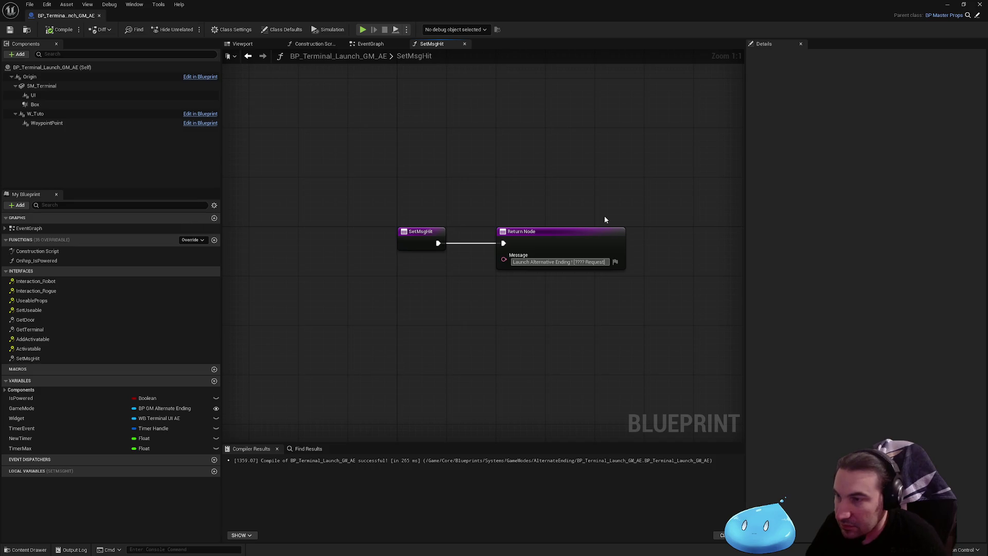
pyautogui.click(569, 193)
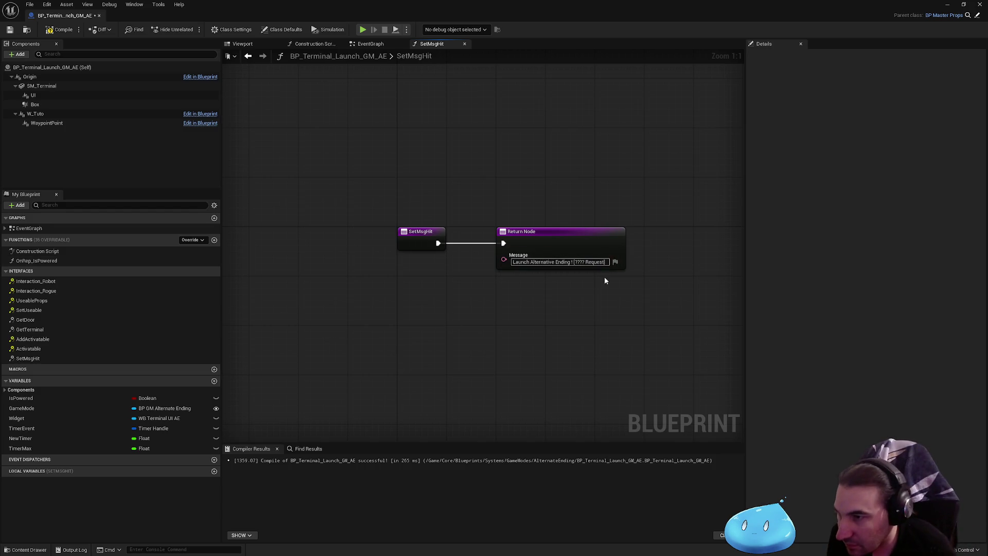
pyautogui.click(574, 263)
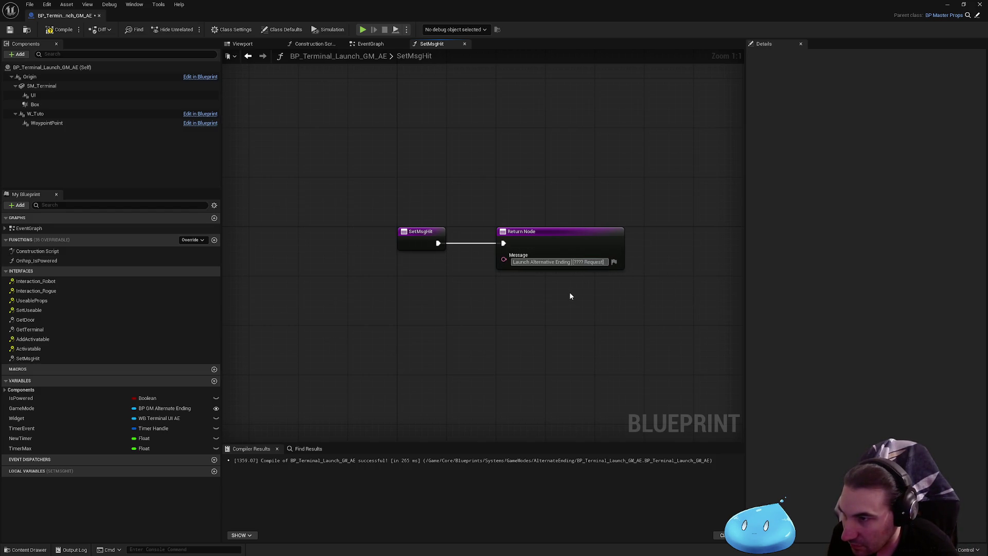
pyautogui.click(361, 178)
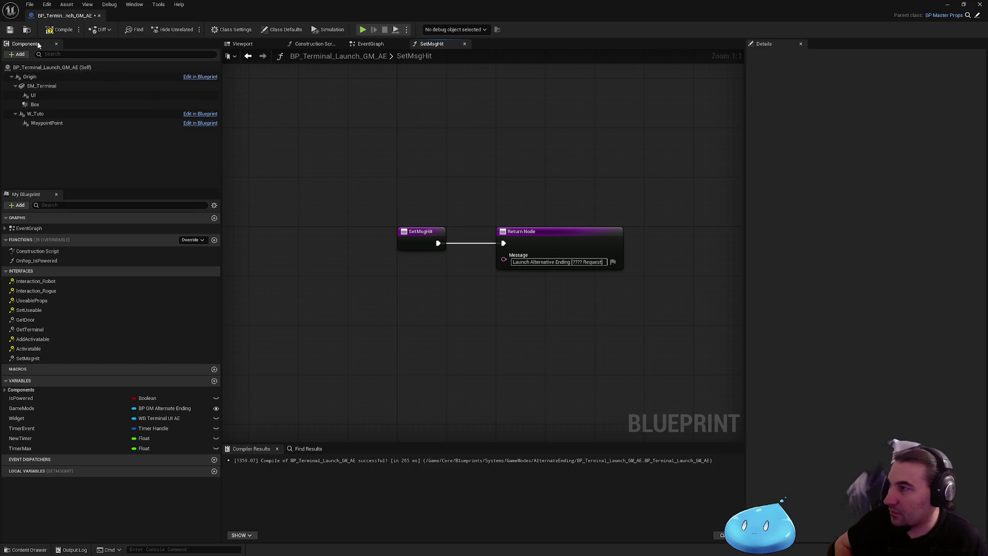
pyautogui.click(61, 30)
pyautogui.click(10, 29)
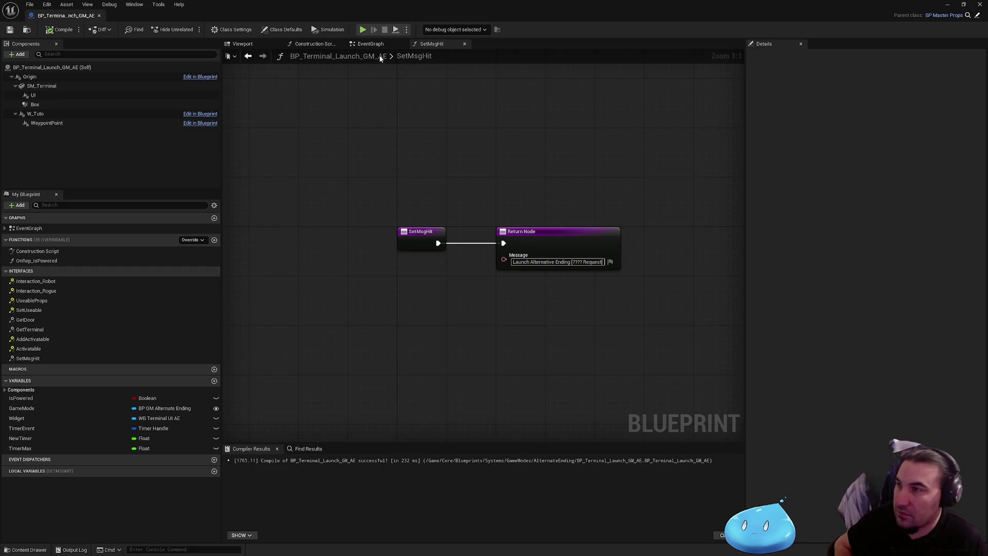
# - Close the SetMsgHit graph and shrink the blueprint editor back to a floating window over the level
pyautogui.click(465, 44)
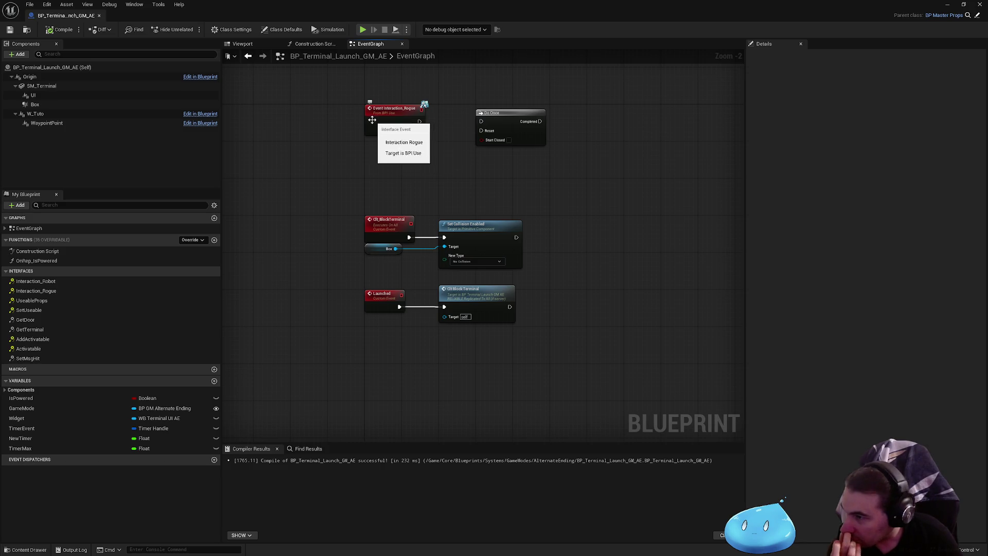
pyautogui.moveTo(476, 7)
pyautogui.mouseDown()
pyautogui.moveTo(475, 57)
pyautogui.moveTo(346, 27)
pyautogui.moveTo(425, 34)
pyautogui.mouseUp()
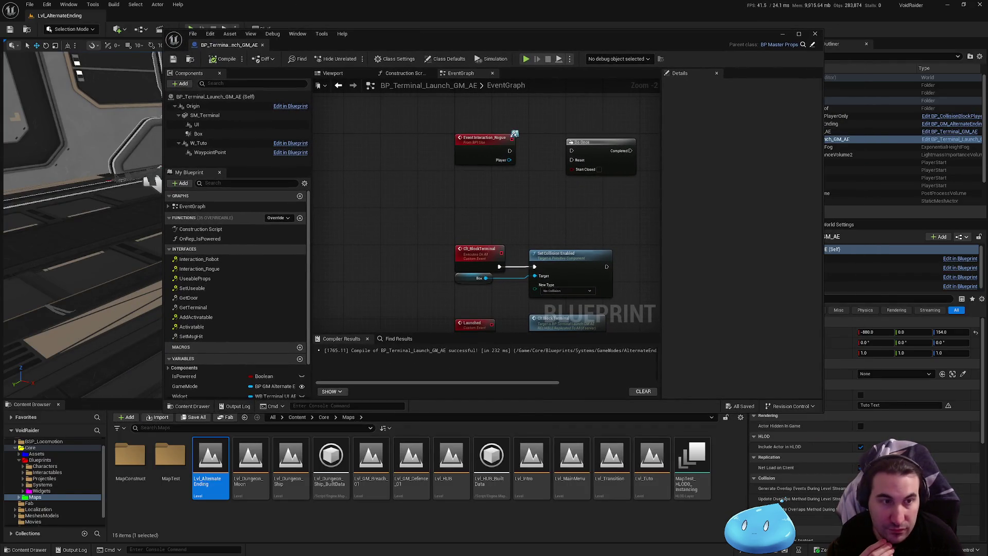